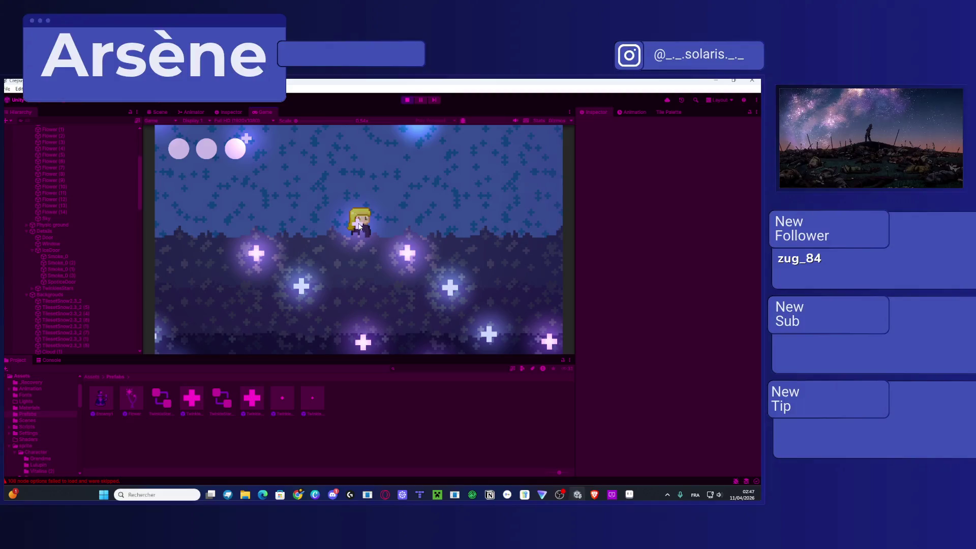
# Step: Scroll the Hierarchy and select a blue twinkle star to inspect its components
pyautogui.scroll(-10, 70, 234)
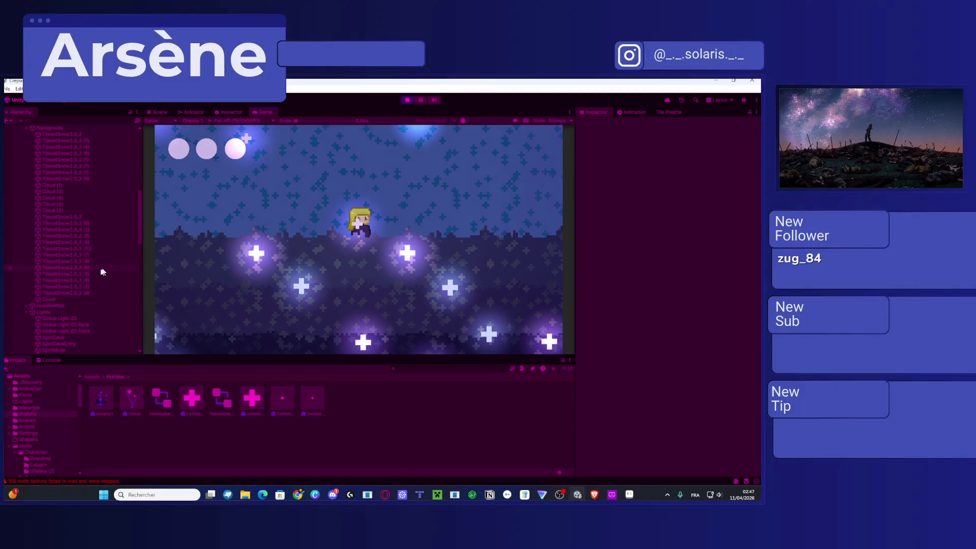
pyautogui.scroll(5, 79, 286)
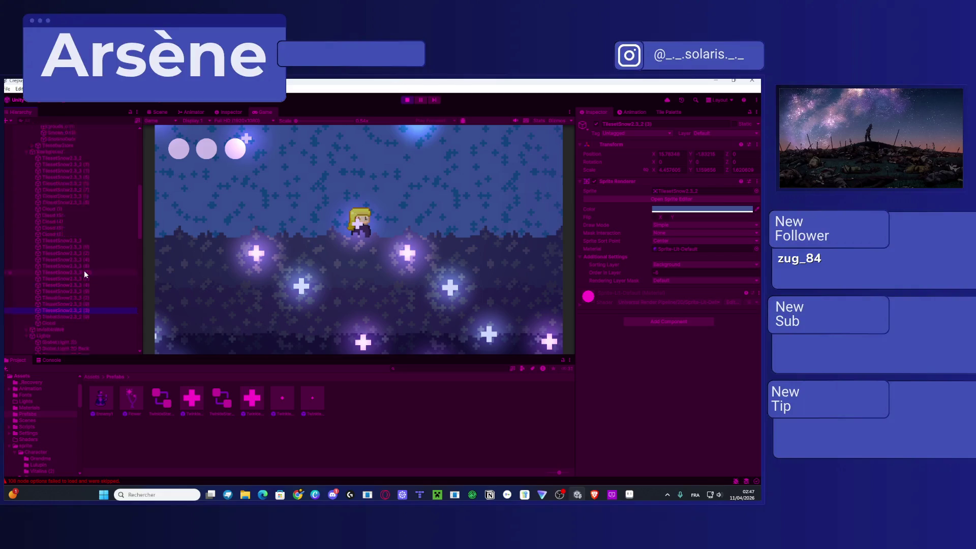
pyautogui.scroll(-15, 85, 273)
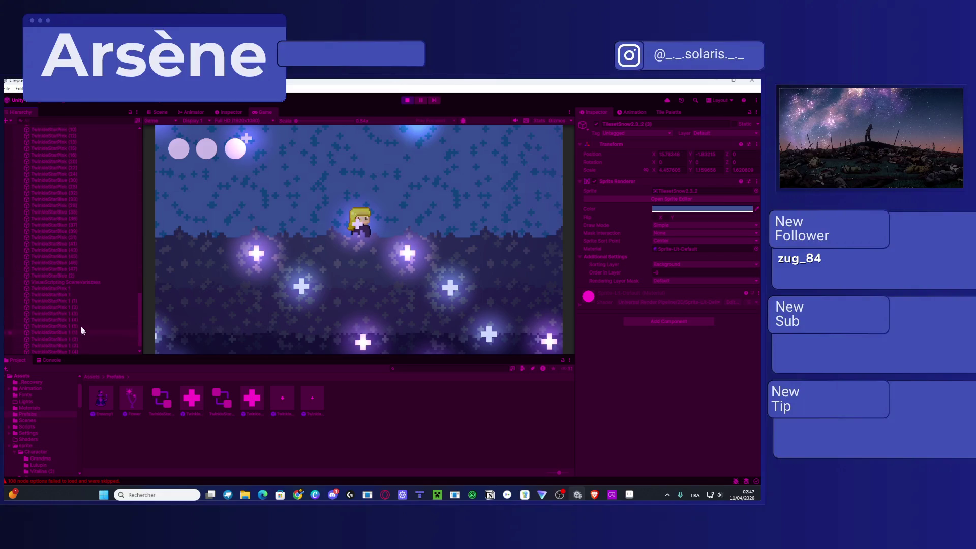
pyautogui.click(69, 331)
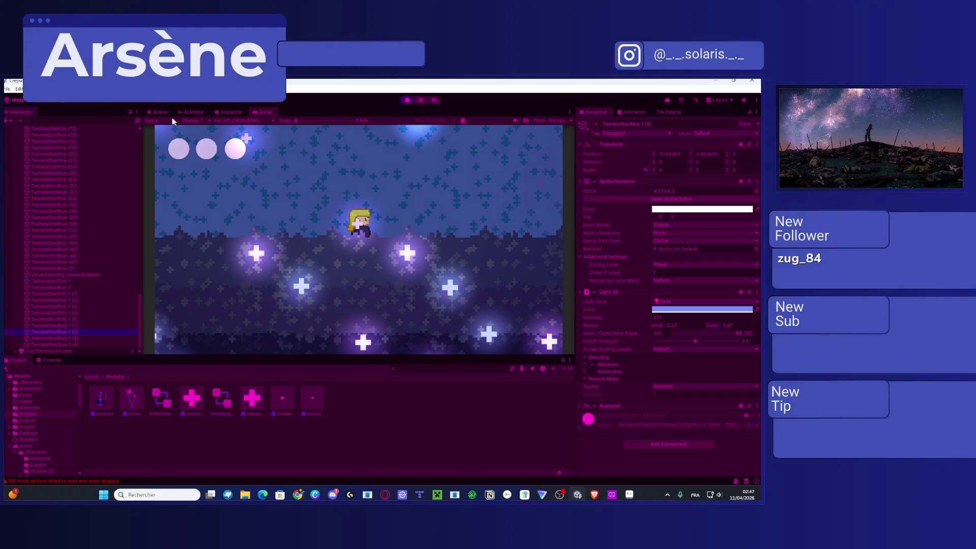
# Step: In the Scene view, find and select a pink star light, then stop the running game
pyautogui.click(157, 112)
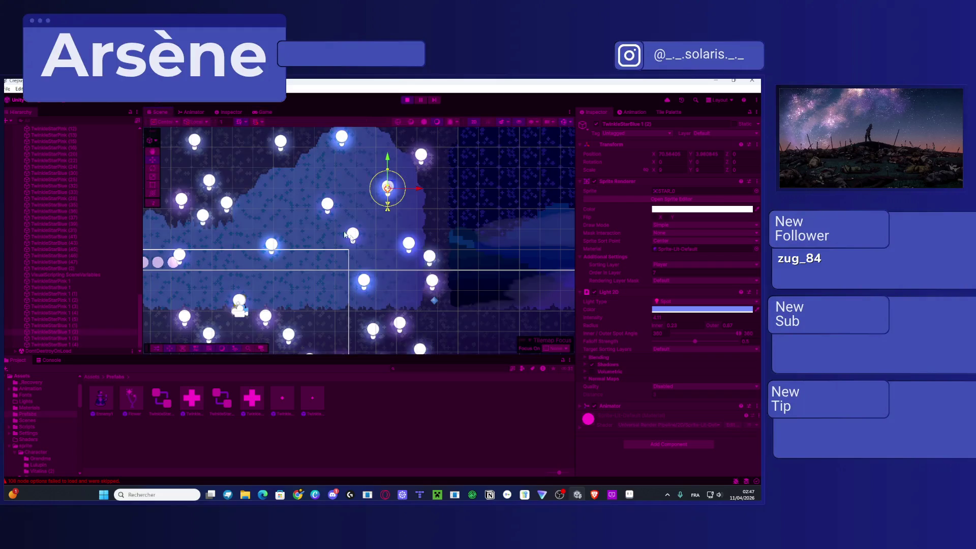
pyautogui.moveTo(276, 265); pyautogui.dragTo(470, 230)
pyautogui.scroll(5, 419, 262)
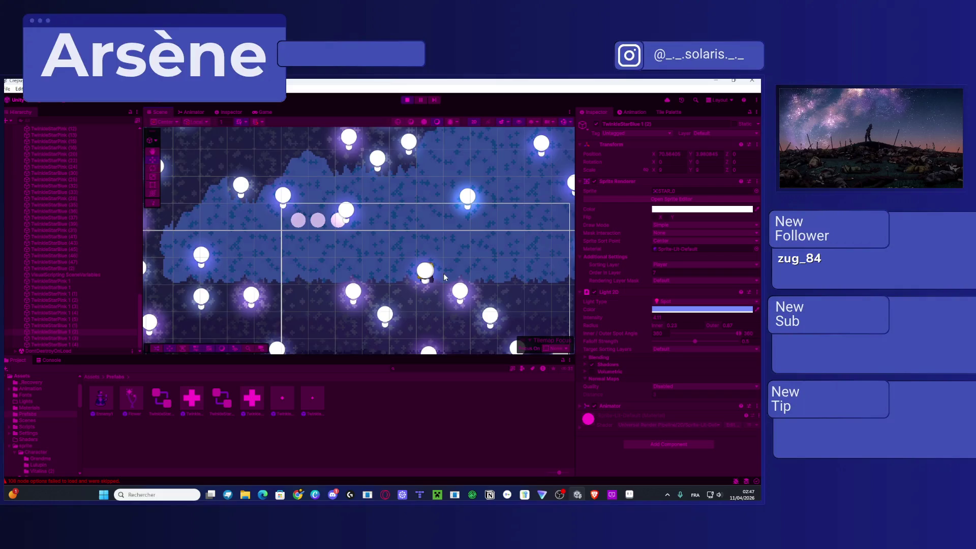
pyautogui.click(414, 279)
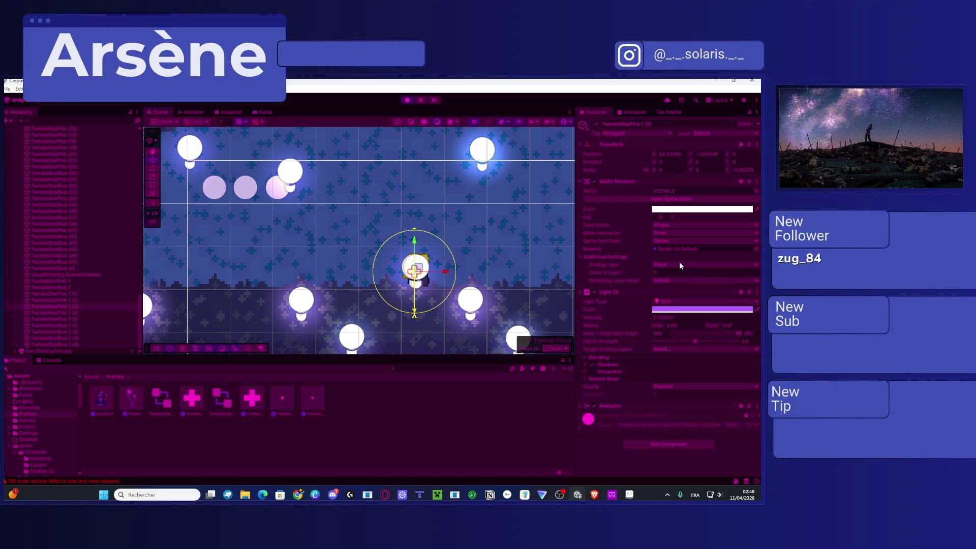
pyautogui.click(405, 100)
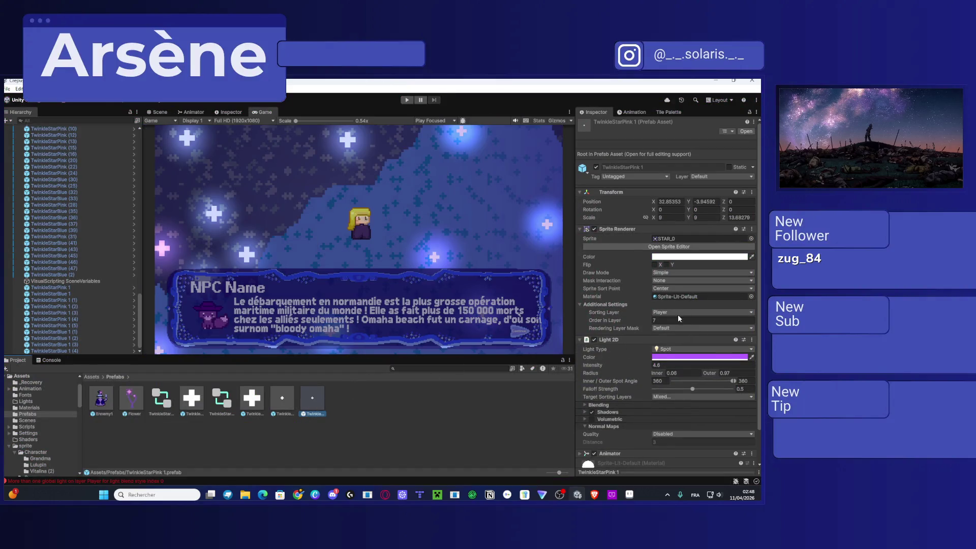
# Step: Put the TwinkleStarPink 1 and TwinkleStarBlue 1 prefabs on the Default sorting layer
pyautogui.click(654, 313)
pyautogui.click(663, 321)
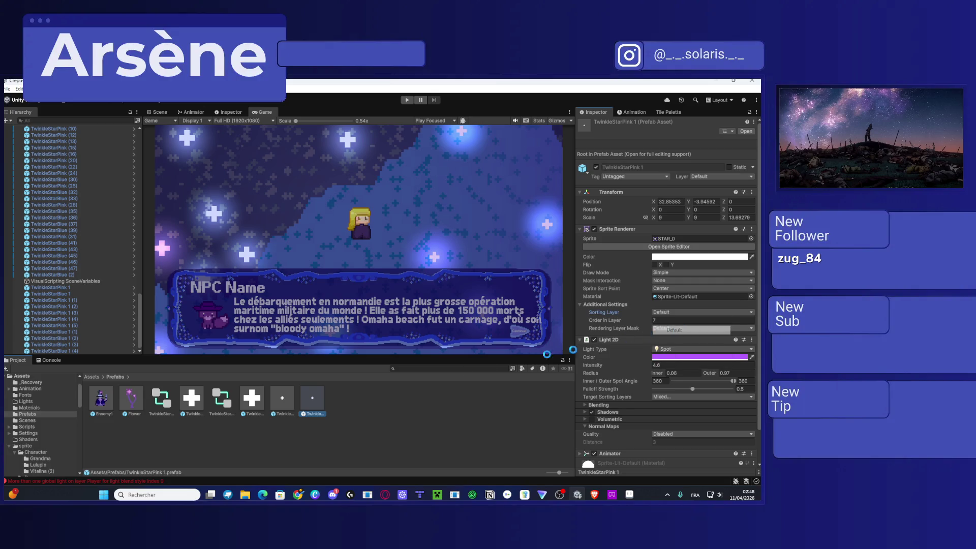
pyautogui.click(245, 398)
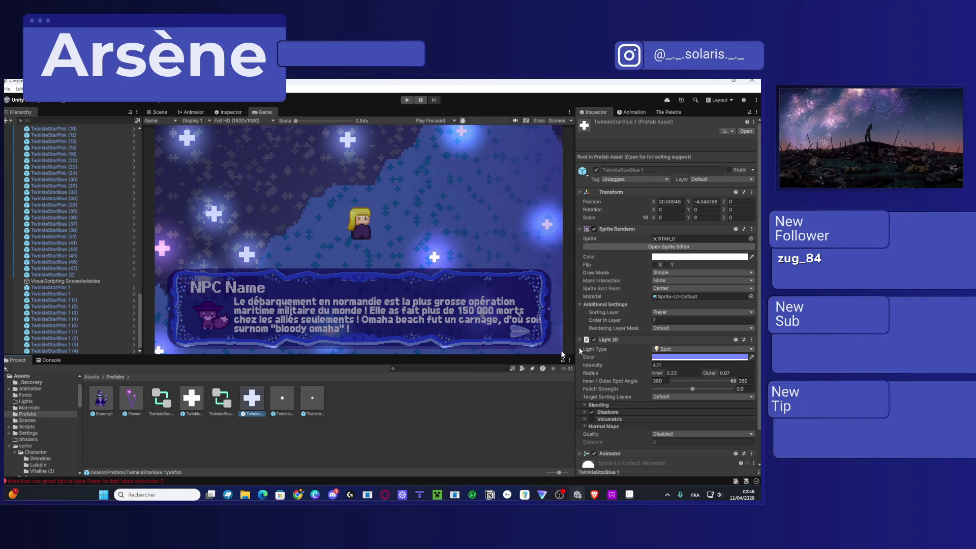
pyautogui.click(697, 312)
pyautogui.click(666, 322)
# Step: Add Player to both star lights' target sorting layers, removing Front from the pink one, and start the game
pyautogui.scroll(-1, 672, 400)
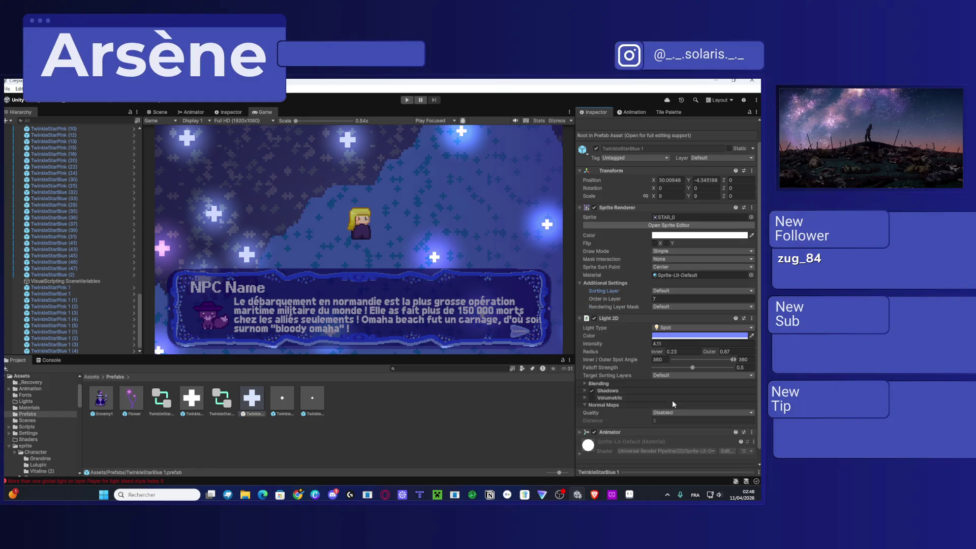
pyautogui.click(666, 375)
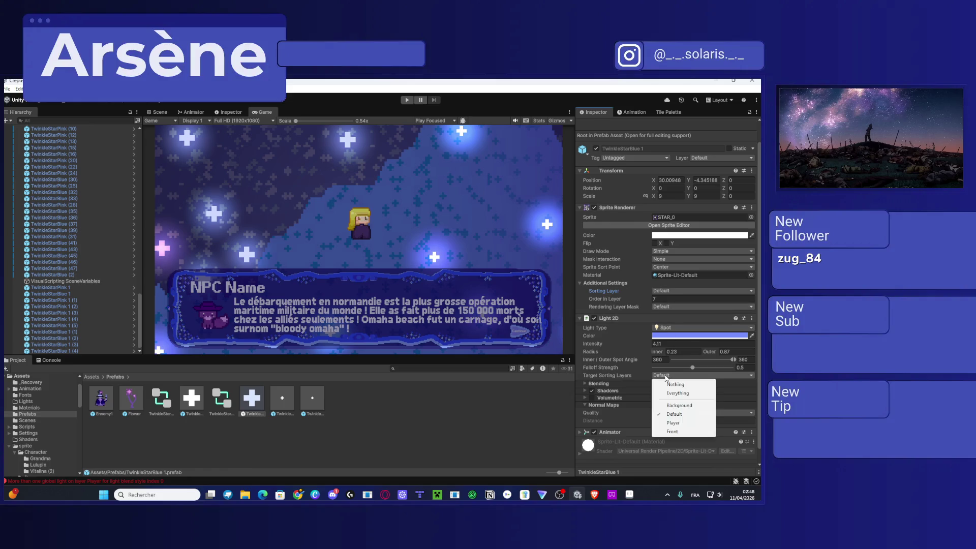
pyautogui.click(673, 422)
pyautogui.click(312, 399)
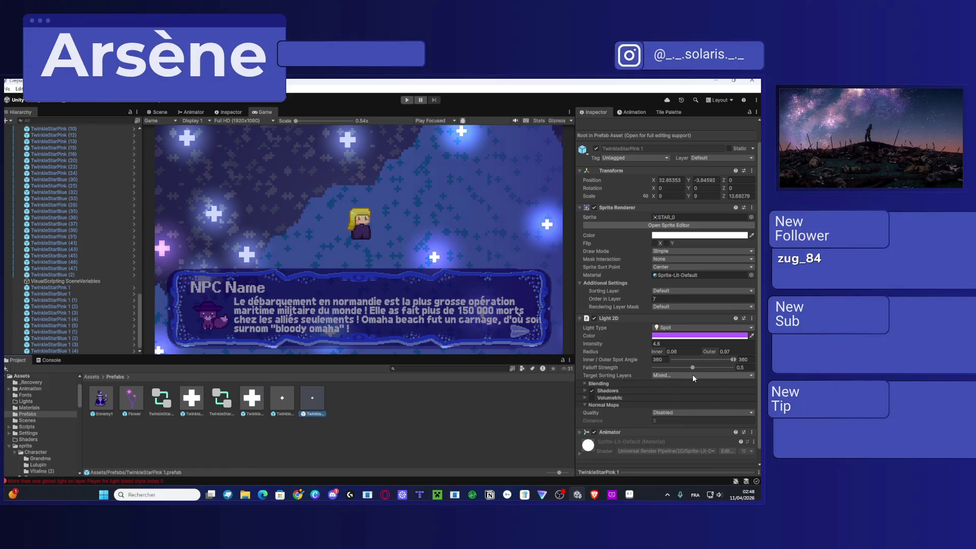
pyautogui.click(692, 375)
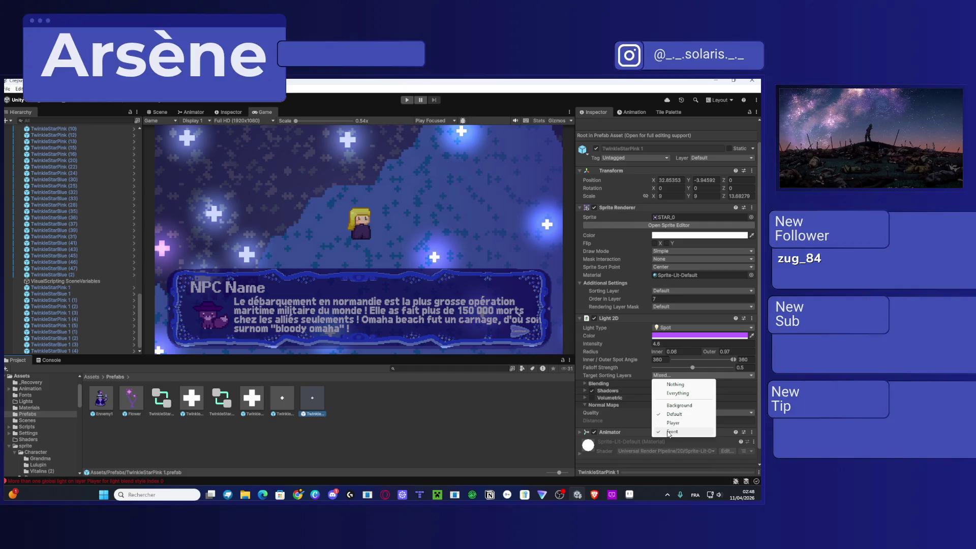
pyautogui.click(669, 432)
pyautogui.click(668, 379)
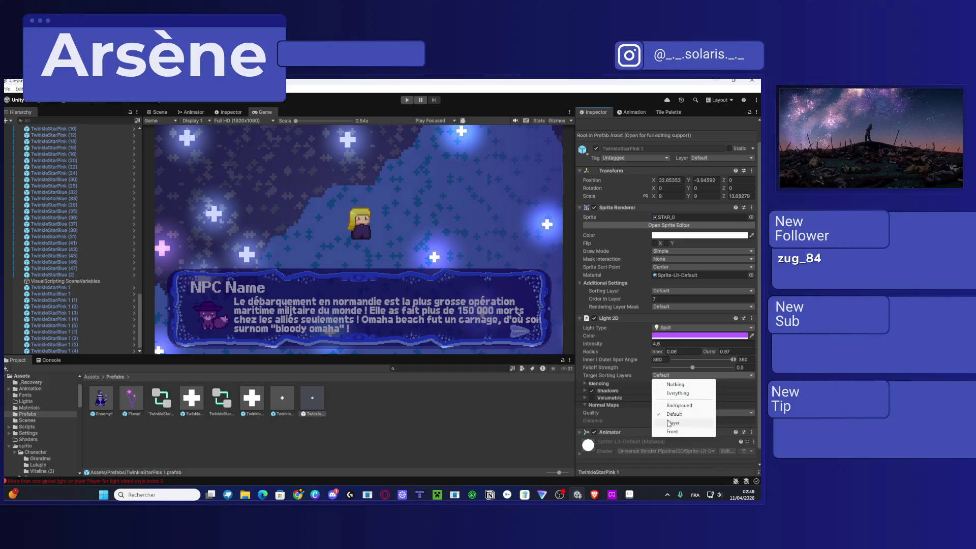
pyautogui.click(669, 423)
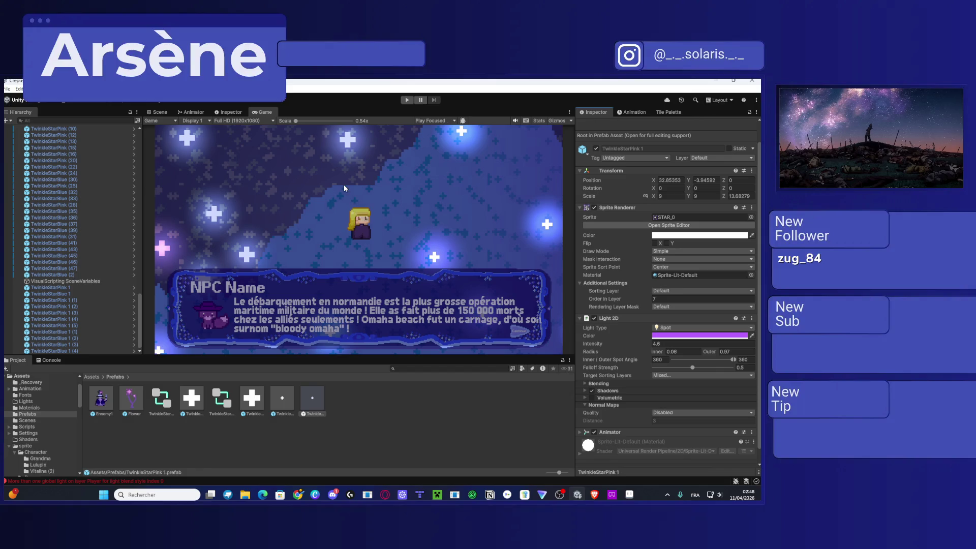
pyautogui.click(406, 101)
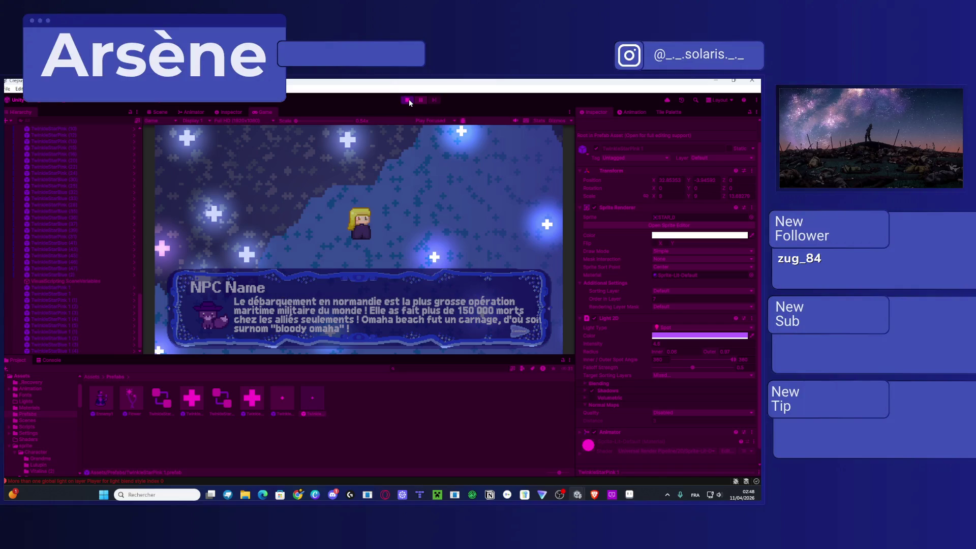
# Step: Close the NPC dialogue, walk the character left past the star glows, then stop playing
pyautogui.press('space')
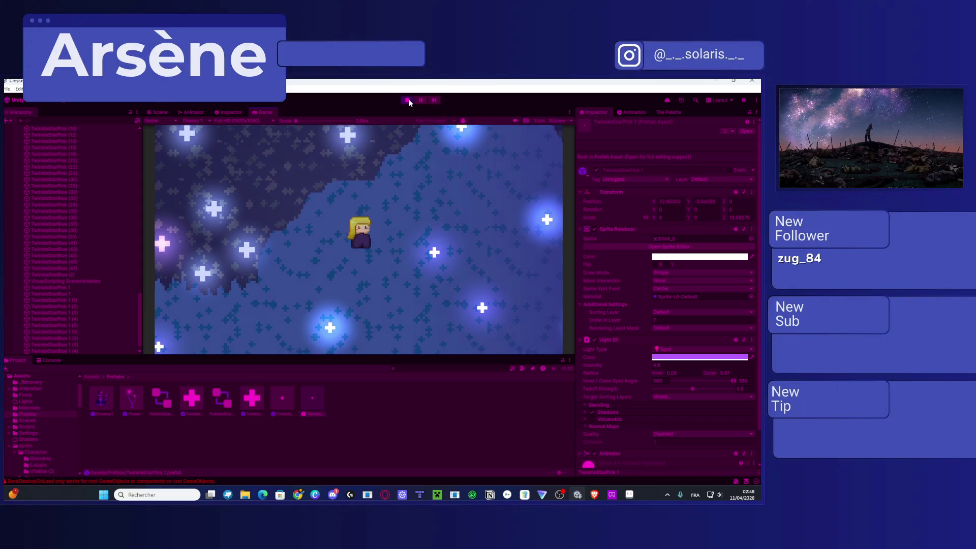
pyautogui.press('Left')
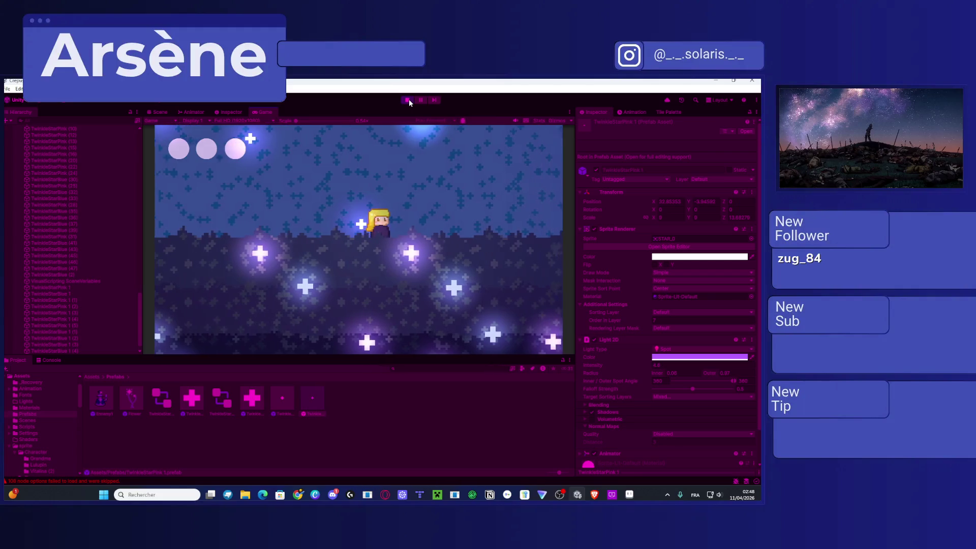
pyautogui.click(409, 100)
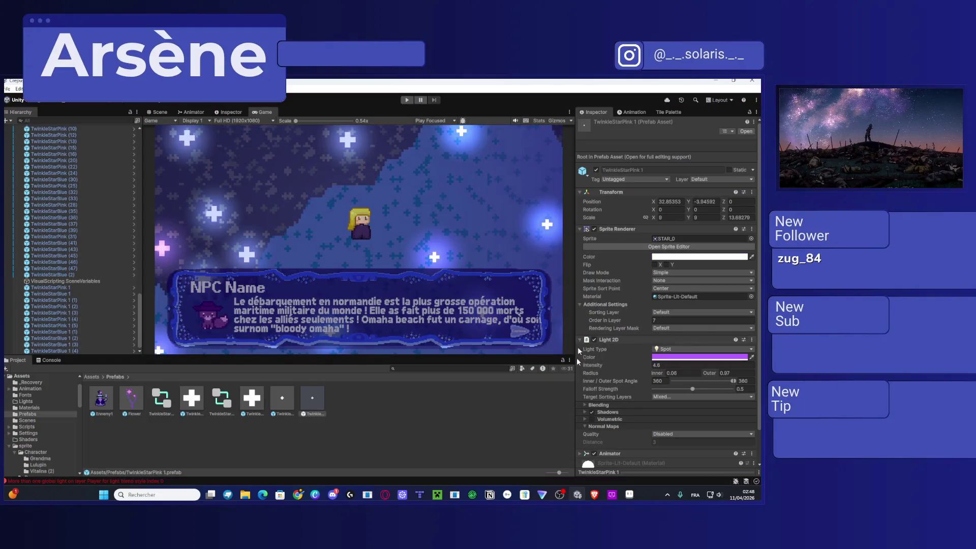
# Step: Set Normal Maps Quality to Accurate on the TwinkleStarPink 1 and TwinkleStarBlue 1 lights, then start the game
pyautogui.scroll(-3, 613, 409)
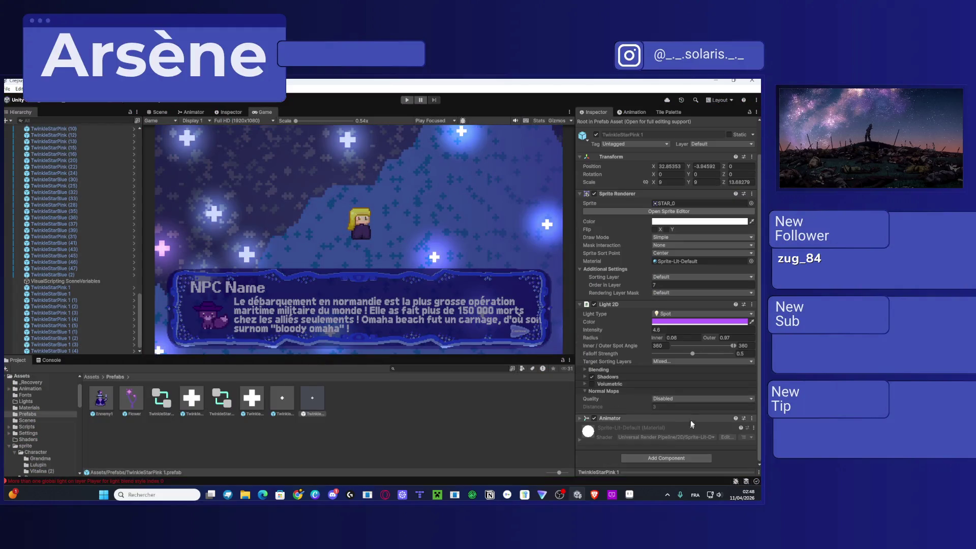
pyautogui.click(673, 399)
pyautogui.click(663, 426)
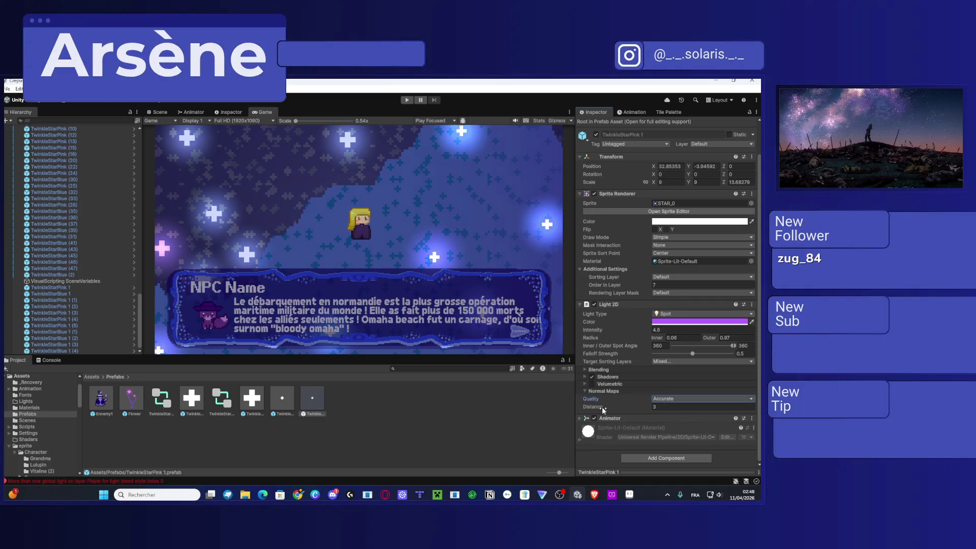
pyautogui.click(252, 399)
pyautogui.click(673, 401)
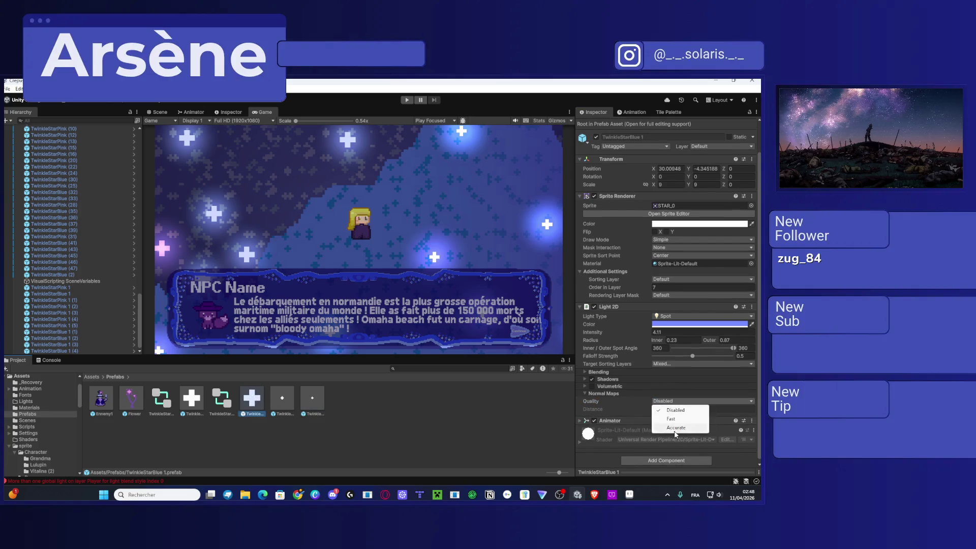
pyautogui.click(675, 431)
pyautogui.click(440, 414)
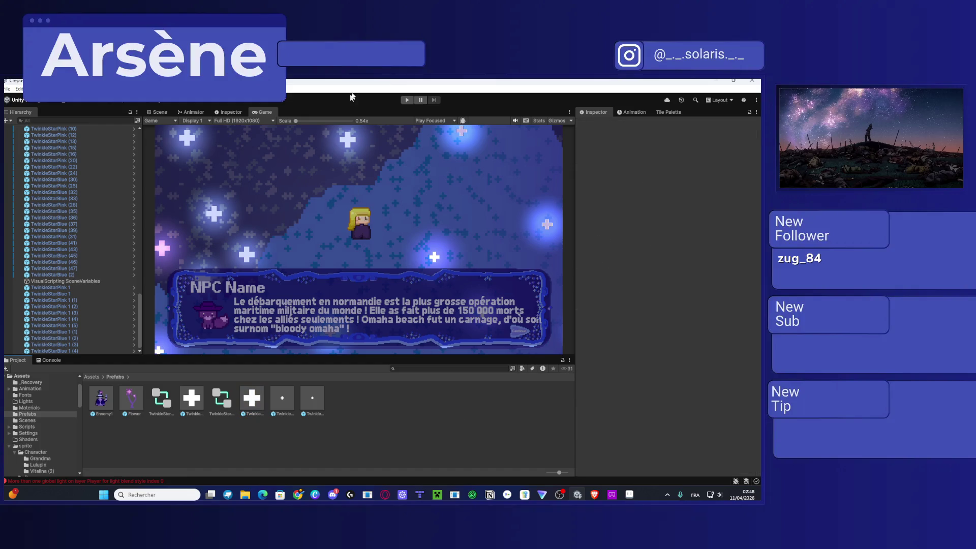
pyautogui.click(406, 102)
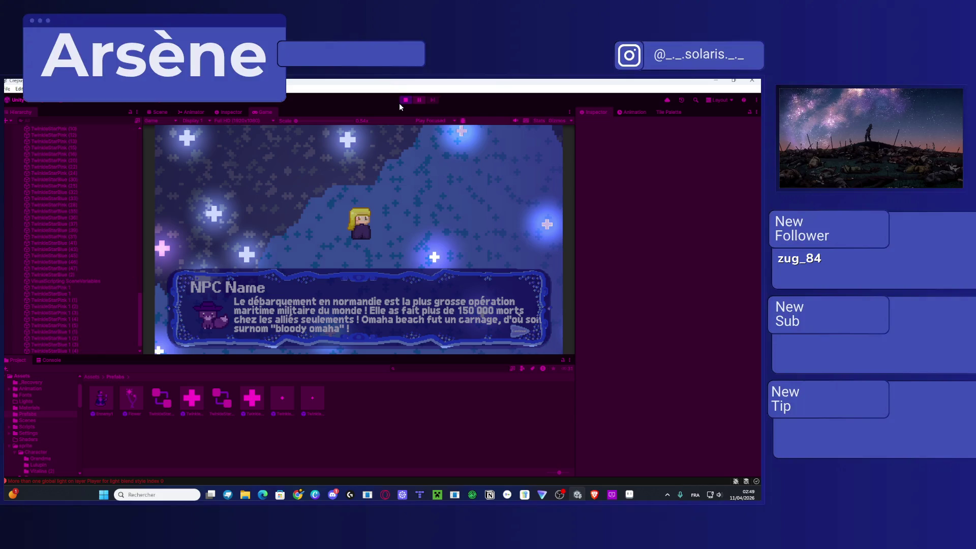
# Step: Close the dialogue, move the character down among the star lights, and select TwinkleStarPink 1
pyautogui.press('space')
pyautogui.press('Down')
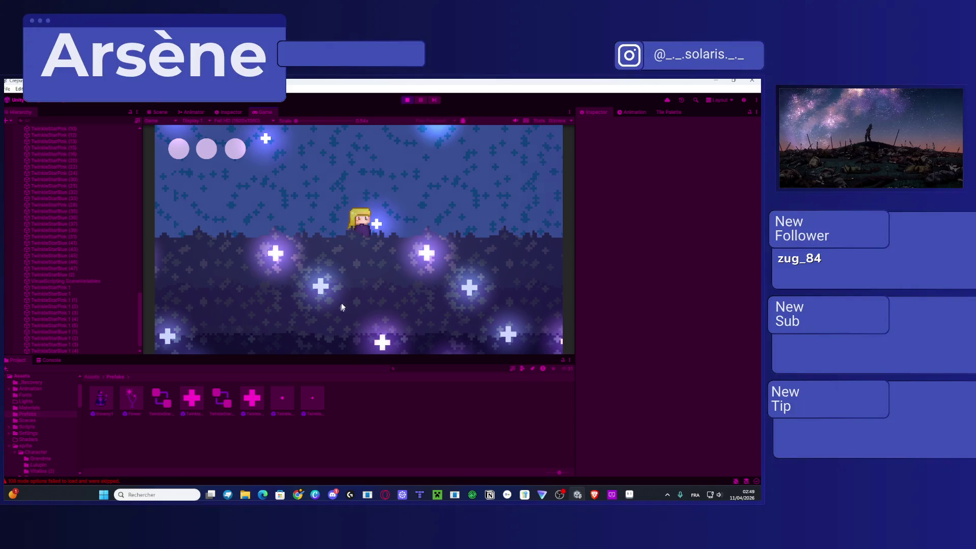
pyautogui.click(318, 397)
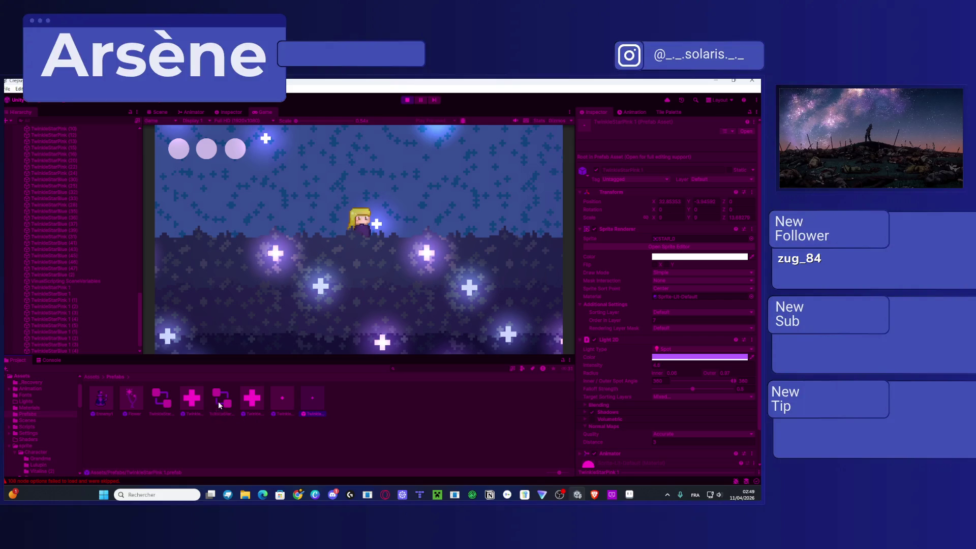
# Step: Raise the TwinkleStarBlue 1 light's Distance to about 12.1
pyautogui.click(244, 398)
pyautogui.scroll(-2, 655, 386)
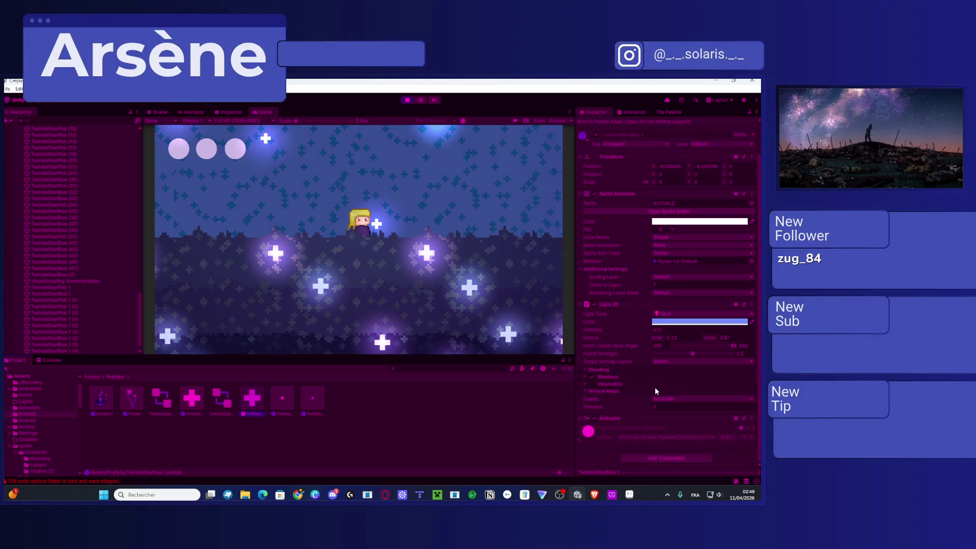
pyautogui.moveTo(598, 405); pyautogui.dragTo(658, 411)
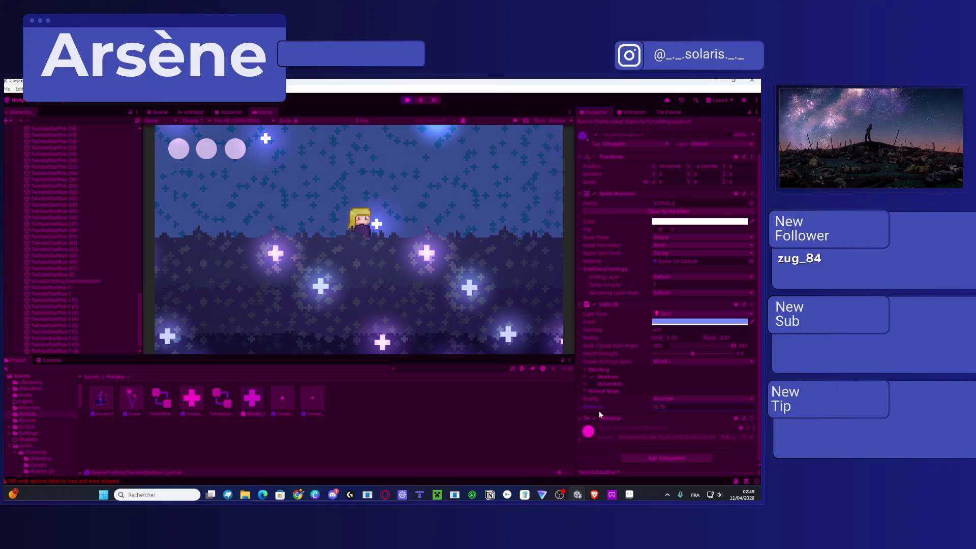
pyautogui.moveTo(598, 410); pyautogui.dragTo(660, 396)
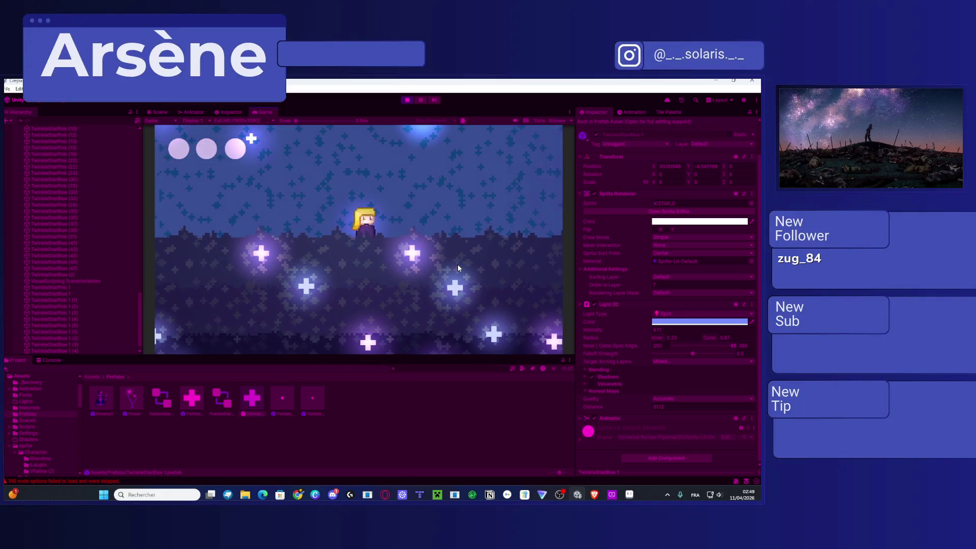
pyautogui.click(657, 406)
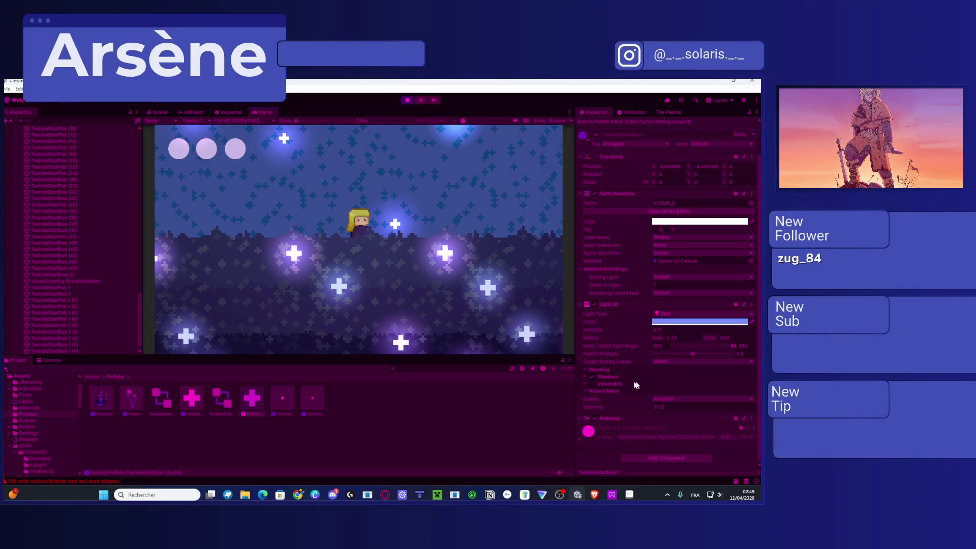
pyautogui.click(660, 405)
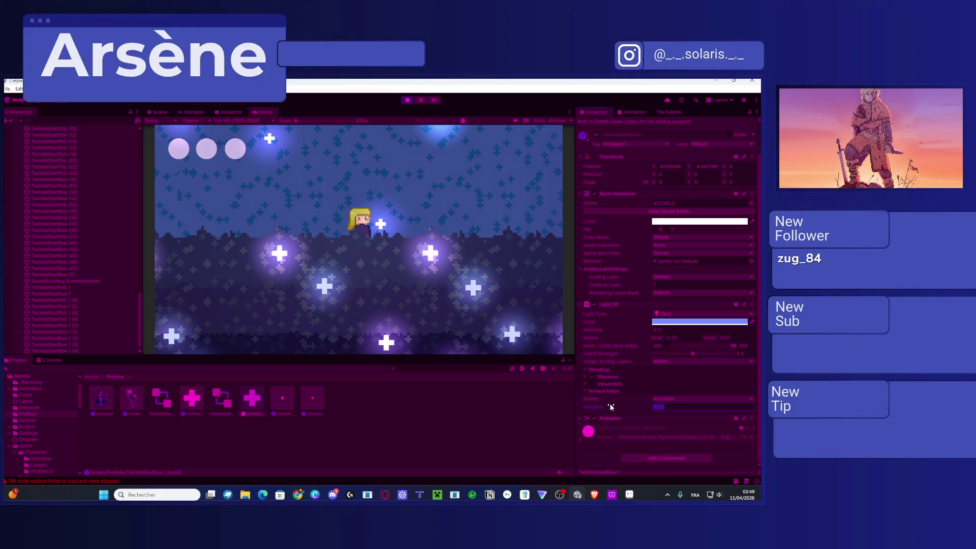
pyautogui.click(404, 447)
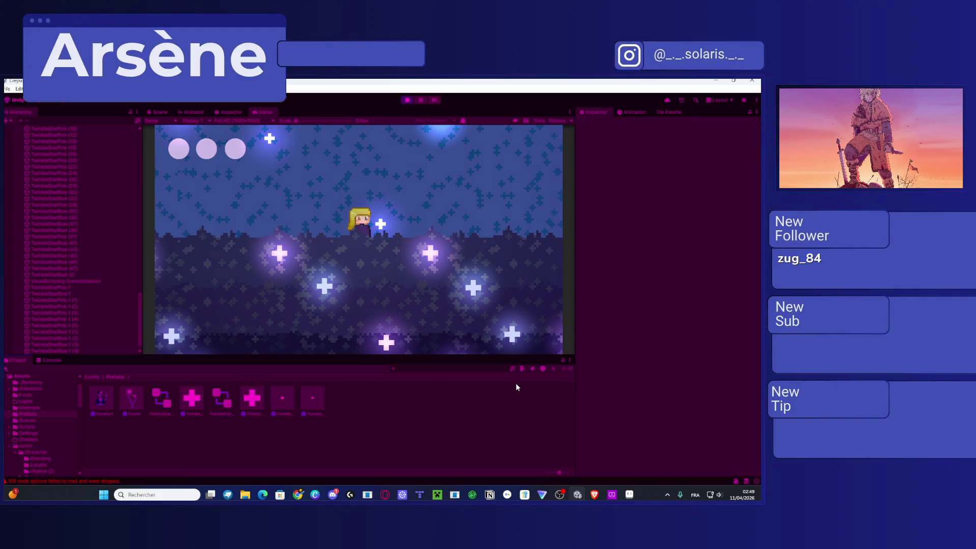
# Step: Set the Light 2D Quality to Disabled on two of the star prefabs
pyautogui.click(244, 393)
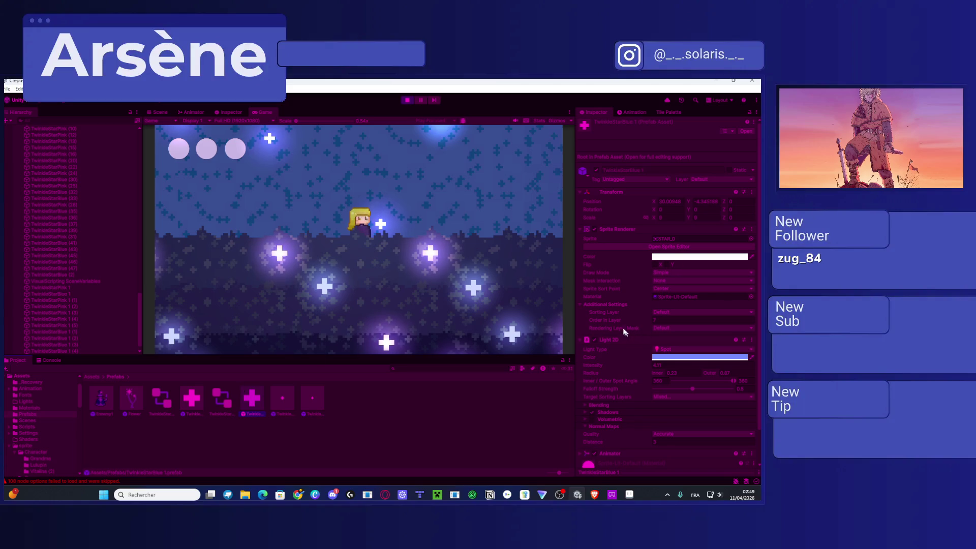
pyautogui.scroll(-3, 645, 423)
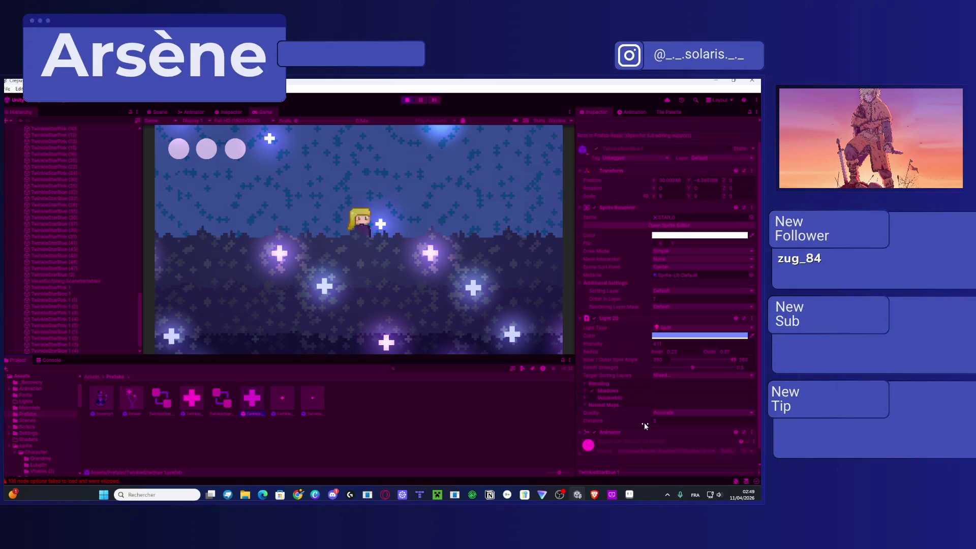
pyautogui.click(668, 399)
pyautogui.click(670, 407)
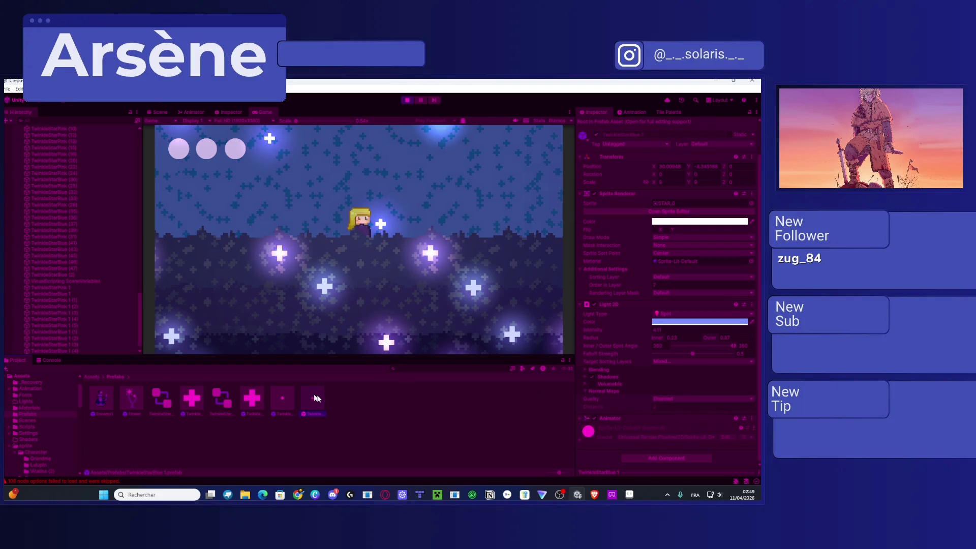
pyautogui.click(312, 398)
pyautogui.click(669, 401)
pyautogui.click(668, 410)
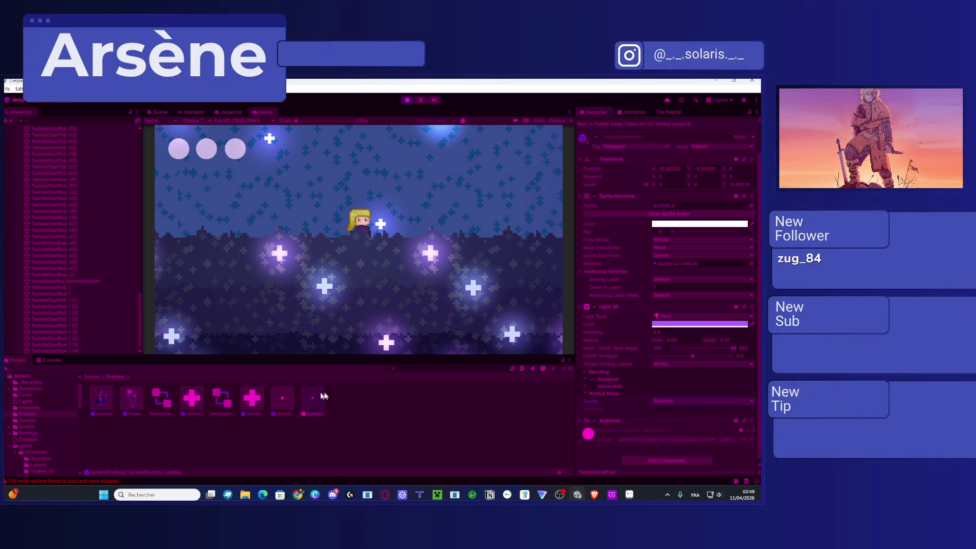
# Step: Set Light 2D Quality to Accurate on TwinkleStarBlue 1 and another star, then save with Ctrl+S
pyautogui.click(252, 398)
pyautogui.click(701, 401)
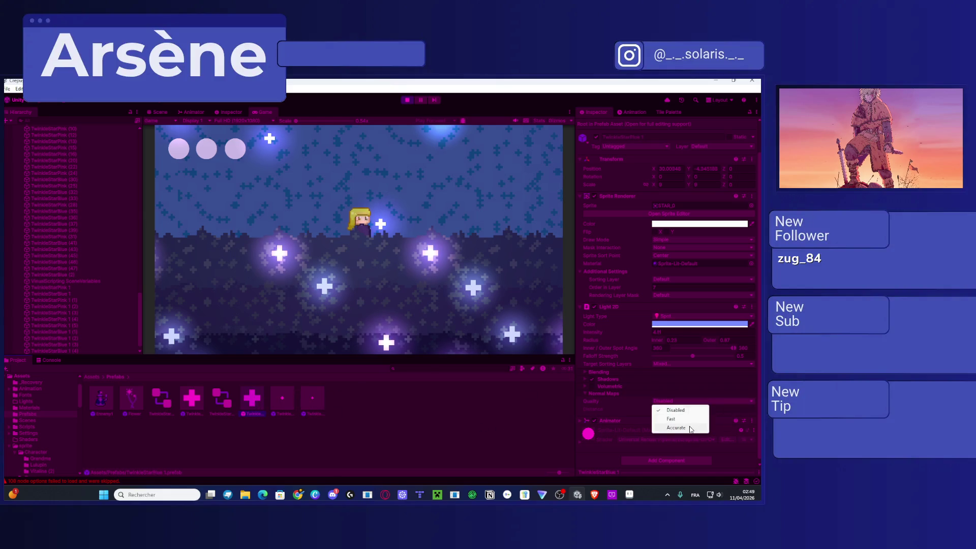
pyautogui.click(666, 426)
pyautogui.click(679, 401)
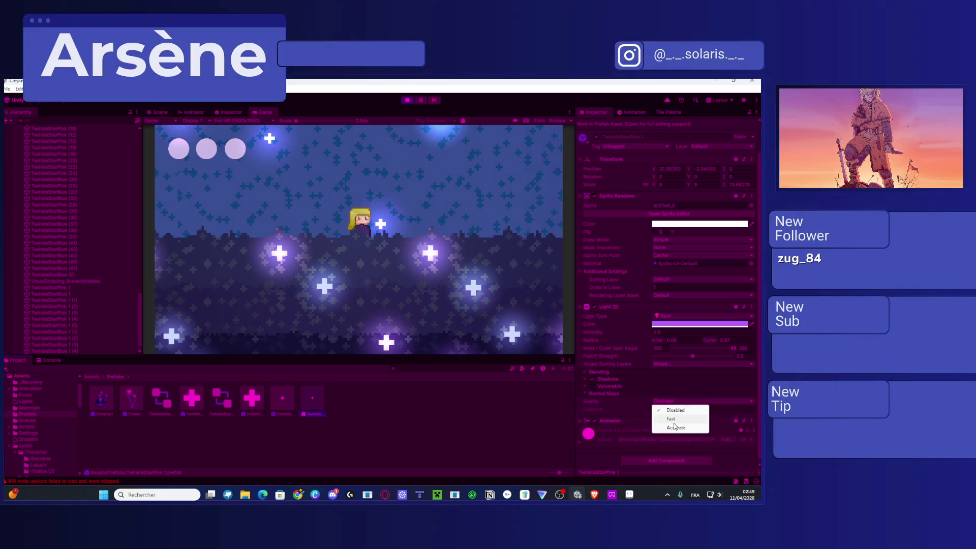
pyautogui.click(672, 427)
pyautogui.click(395, 413)
pyautogui.hotkey('ctrl', 's')
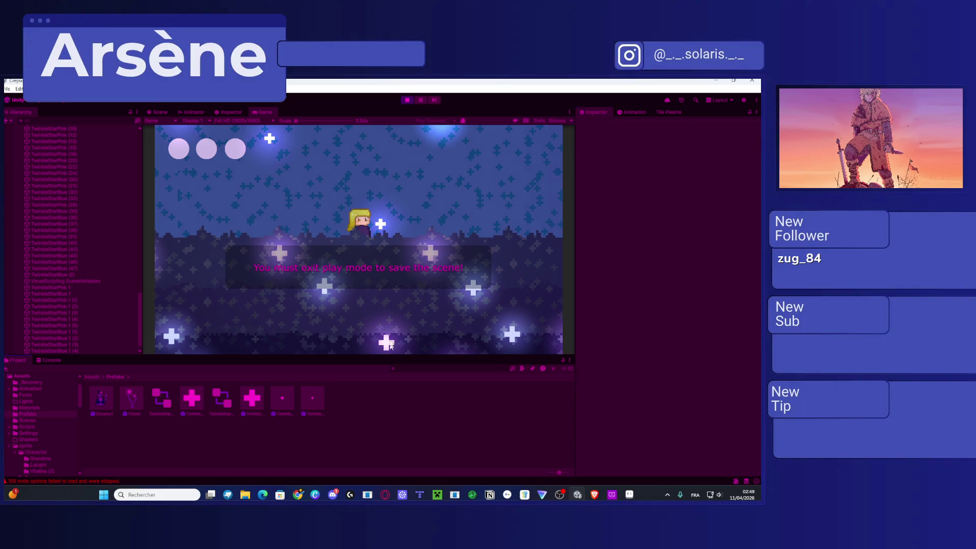
# Step: Move the character up, across and left through the level, jumping off the platform
pyautogui.press('Up')
pyautogui.press('Right')
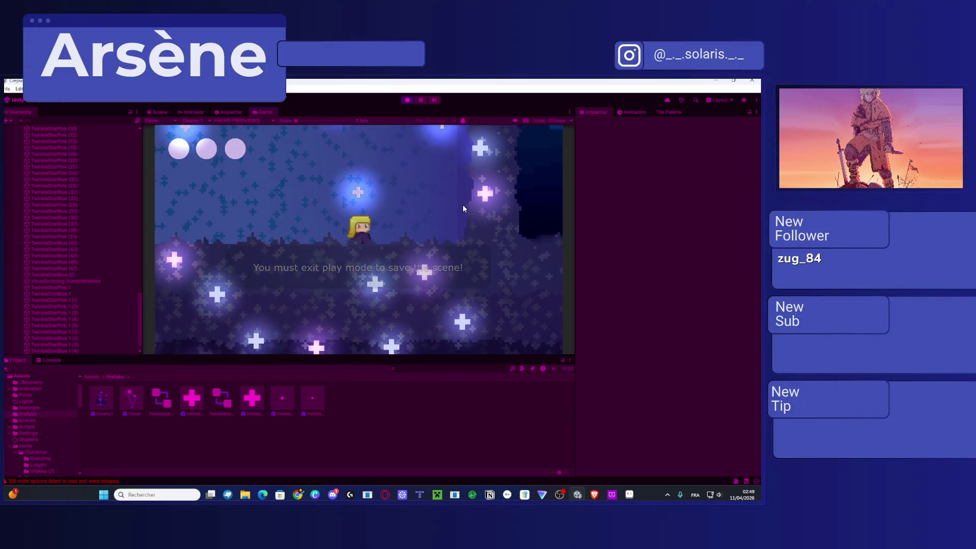
pyautogui.press('Up')
pyautogui.press('Left')
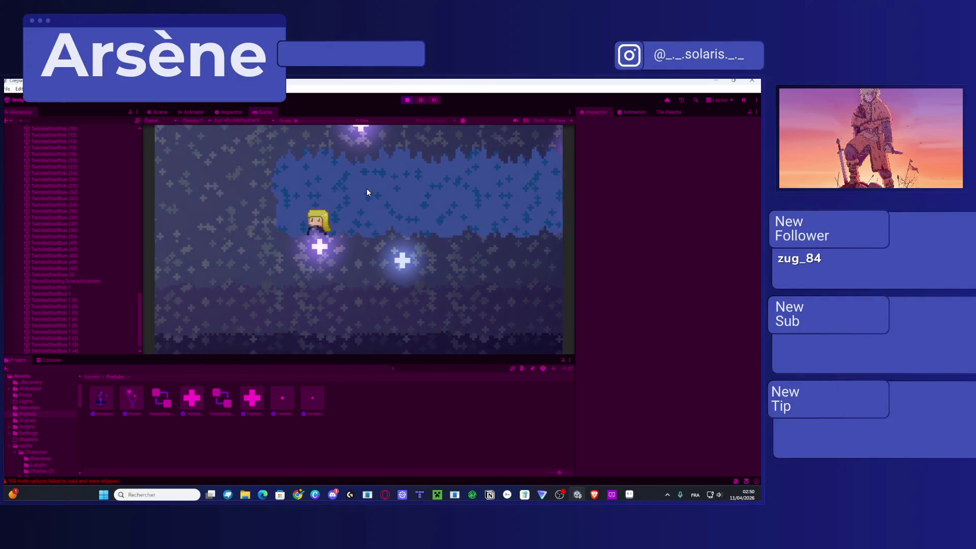
pyautogui.press('Left')
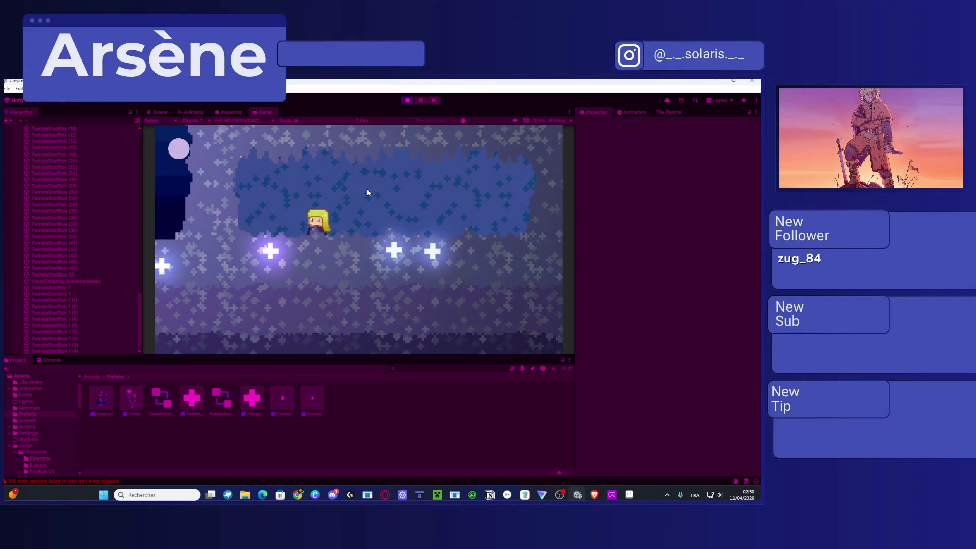
pyautogui.press('Left')
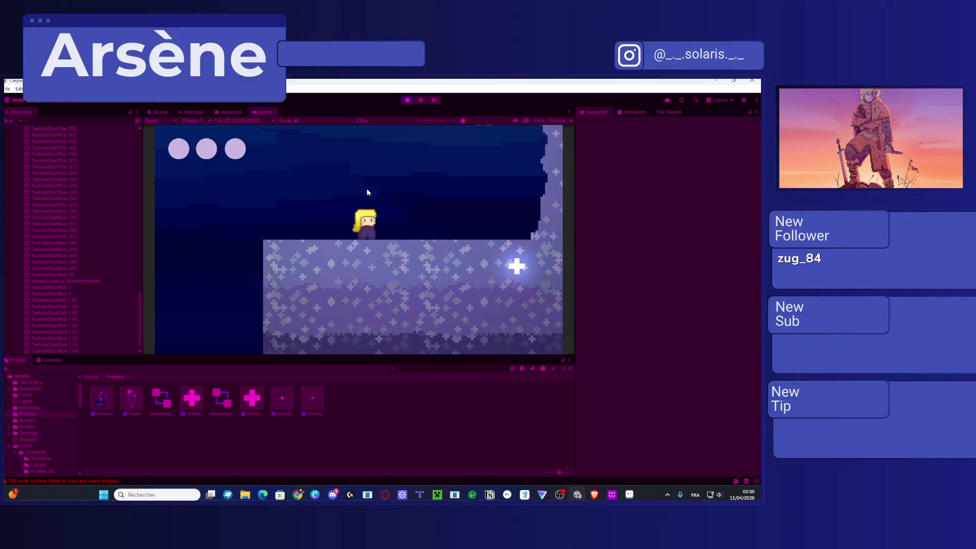
pyautogui.press('space')
pyautogui.press('Left')
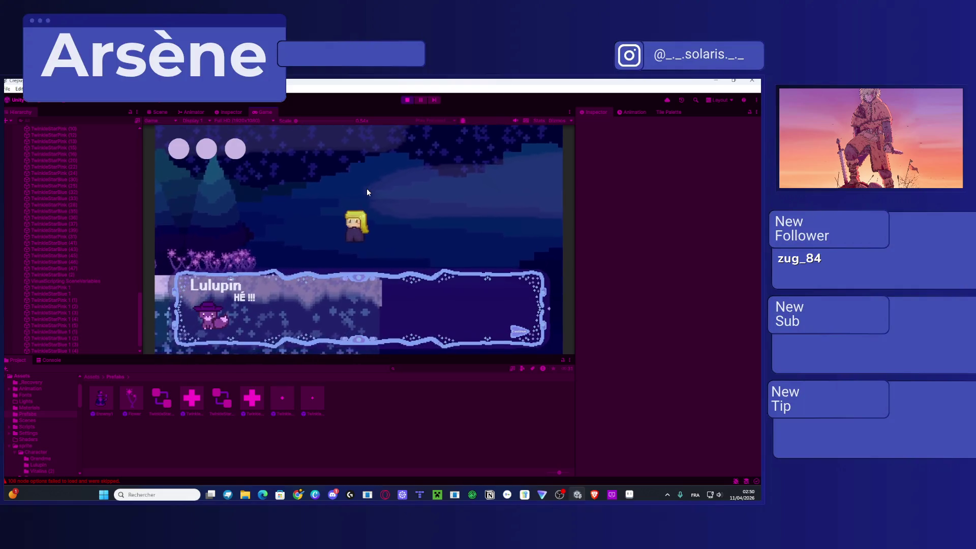
# Step: Advance the NPC dialogue through to the double jump and dash tip, then stop the game
pyautogui.press('space')
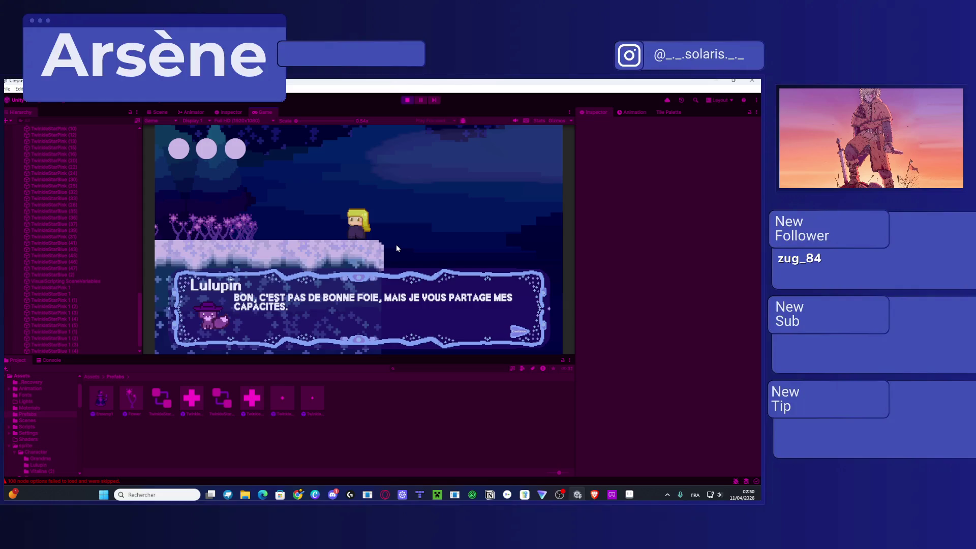
pyautogui.press('space')
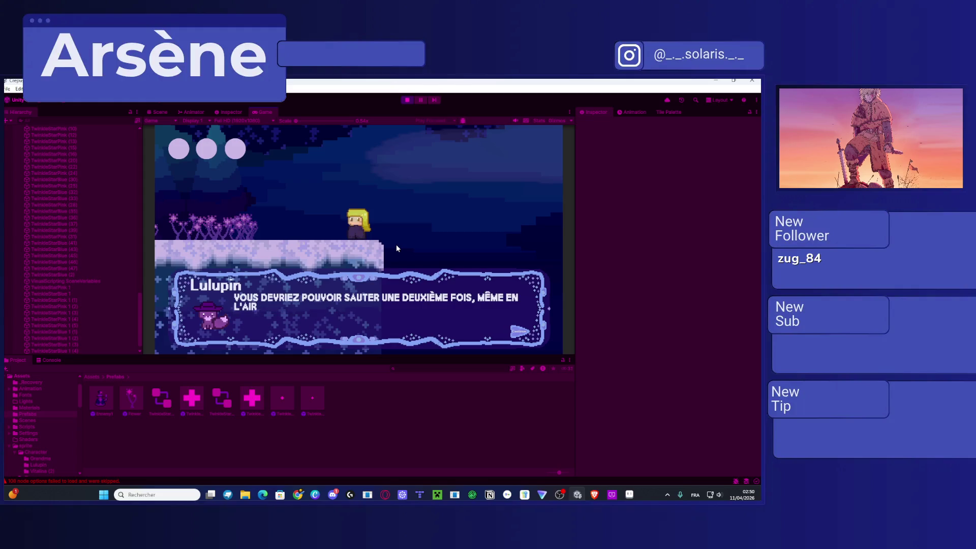
pyautogui.press('space')
pyautogui.press('space')
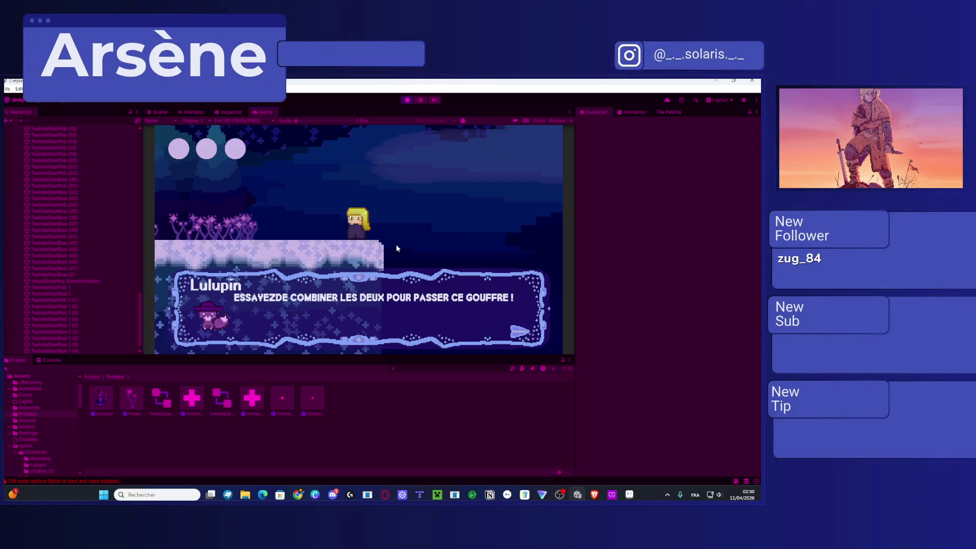
pyautogui.press('space')
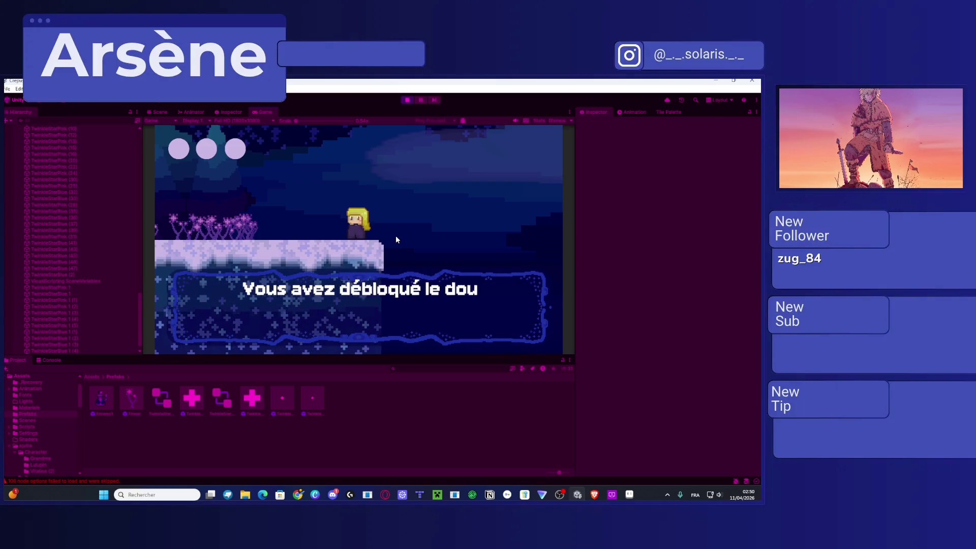
pyautogui.press('space')
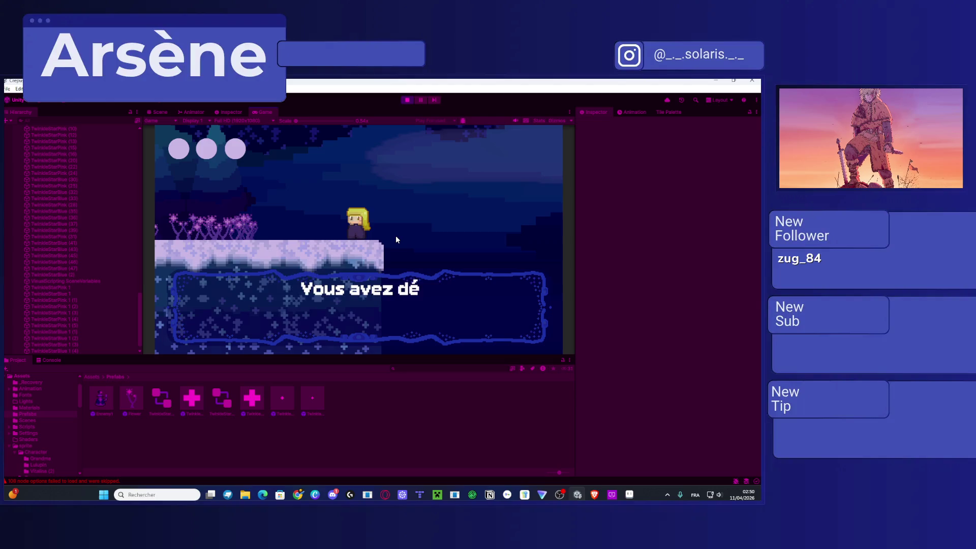
pyautogui.press('space')
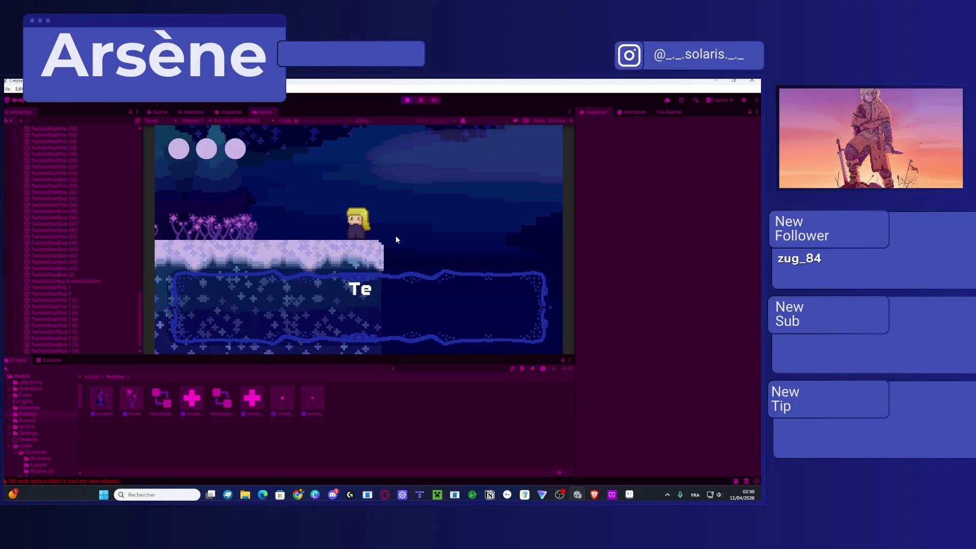
pyautogui.click(407, 100)
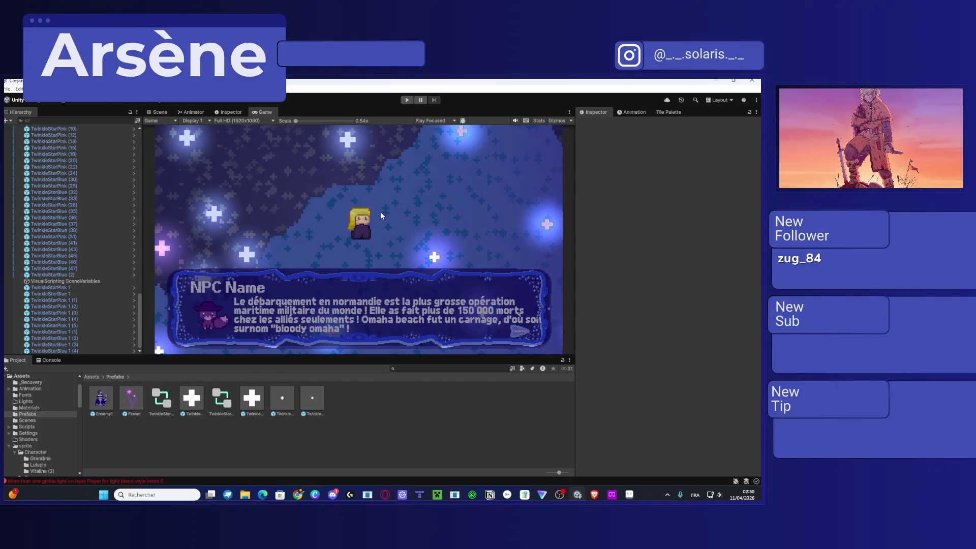
# Step: Back in the Scene view, select and delete the VisualScripting SceneVariables object in the Hierarchy
pyautogui.click(162, 111)
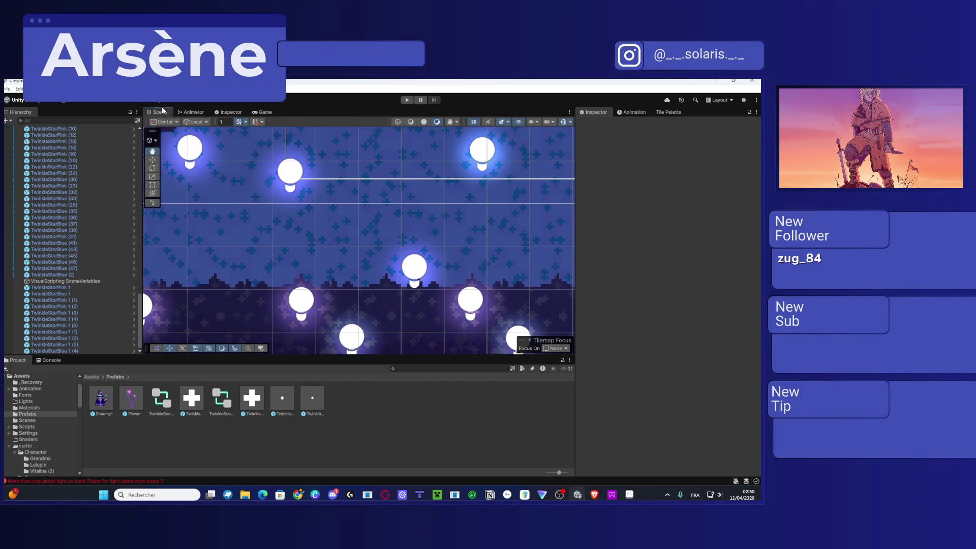
pyautogui.scroll(-10, 426, 275)
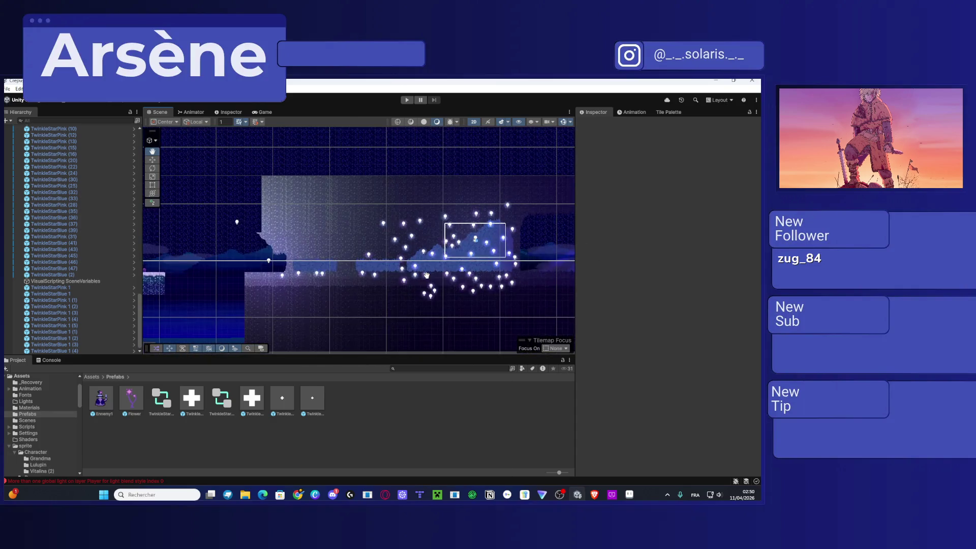
pyautogui.scroll(5, 284, 208)
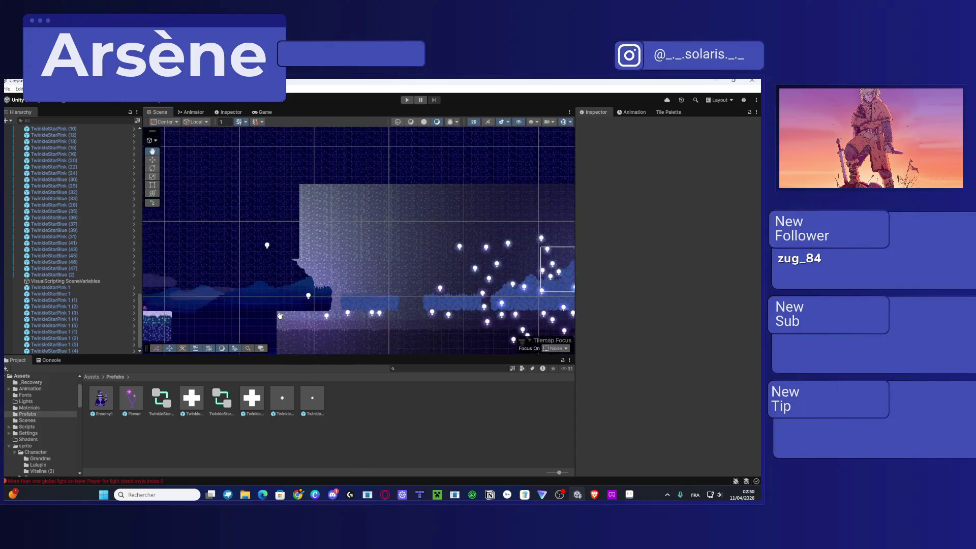
pyautogui.scroll(5, 113, 212)
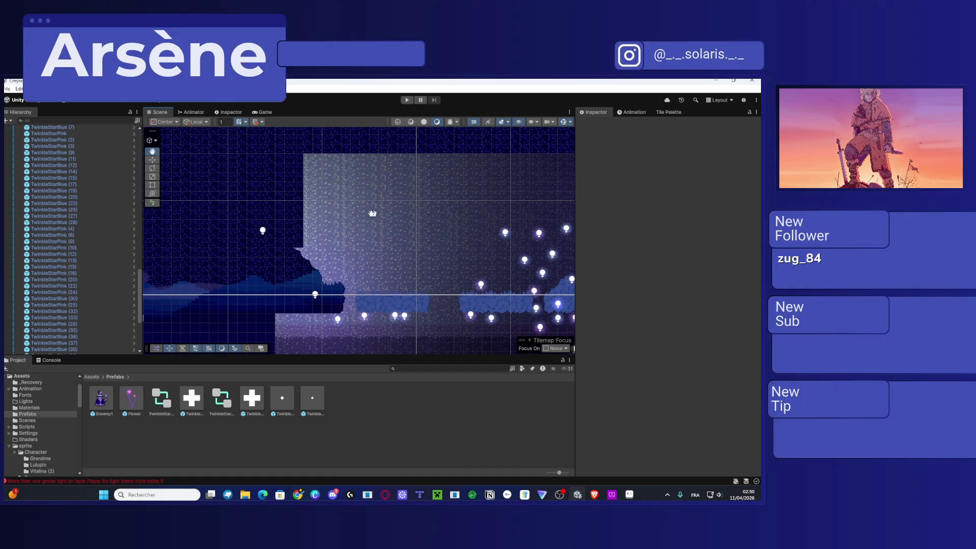
pyautogui.moveTo(338, 184)
pyautogui.mouseDown()
pyautogui.moveTo(383, 232)
pyautogui.moveTo(339, 246)
pyautogui.mouseUp()
pyautogui.scroll(6, 50, 214)
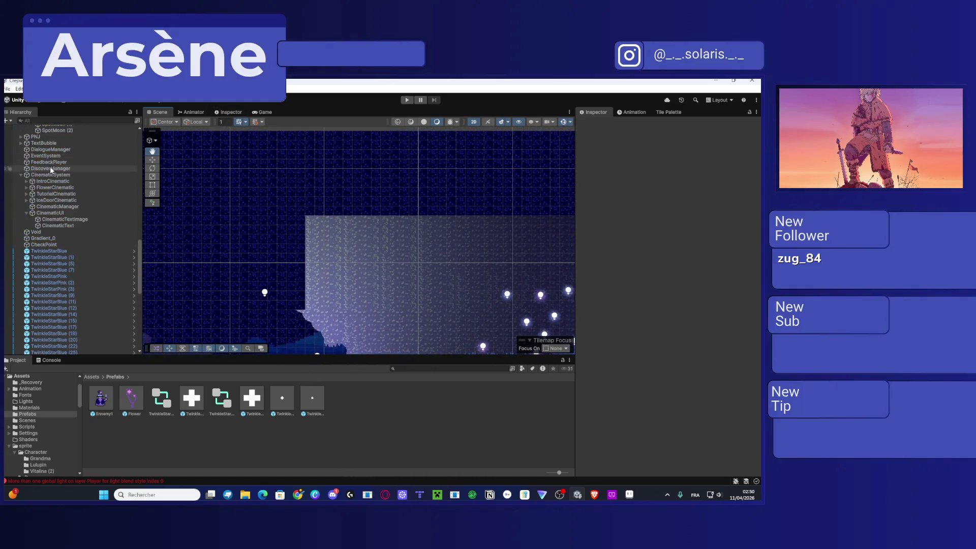
pyautogui.click(37, 249)
pyautogui.scroll(-10, 45, 252)
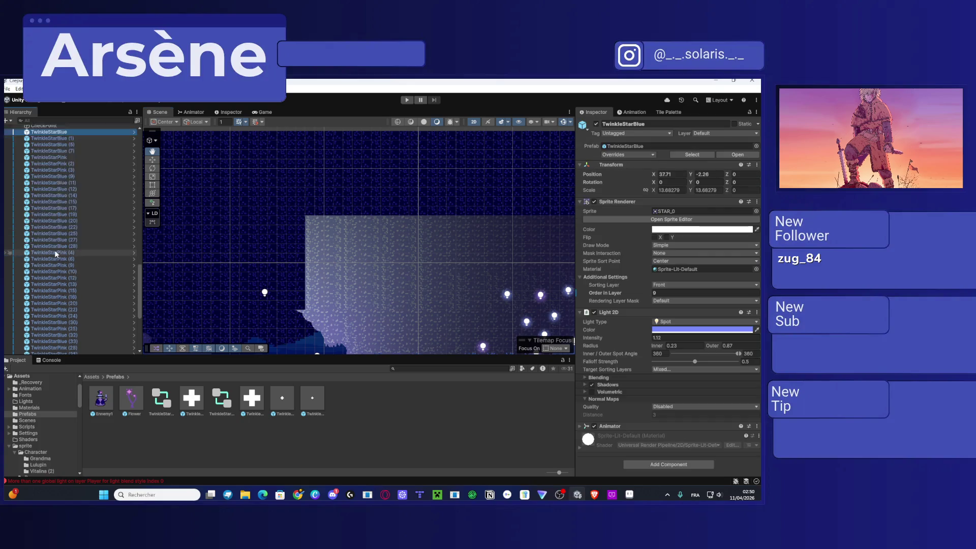
pyautogui.click(84, 281)
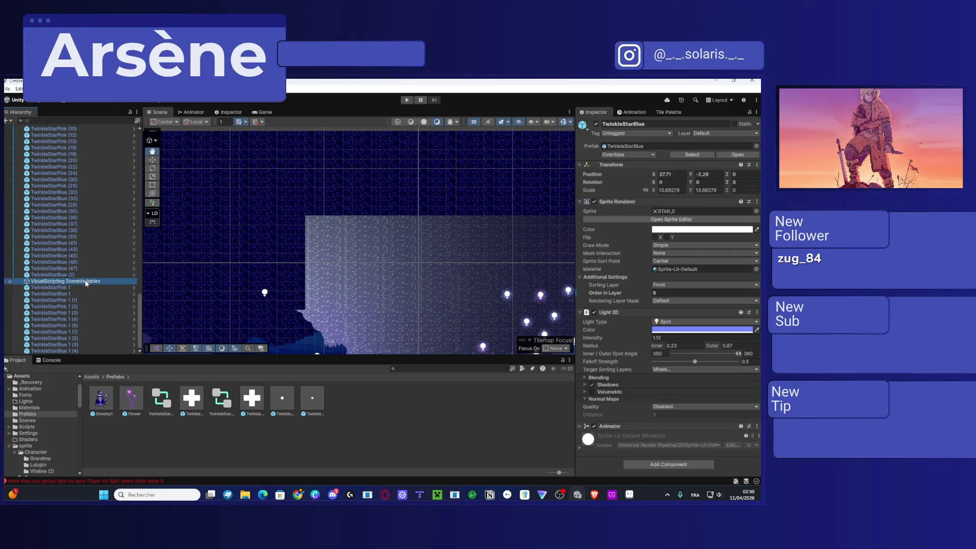
pyautogui.press('Delete')
# Step: Select all the star objects from TwinkleStarBlue 1 (4) up to TwinkleStarBlue
pyautogui.click(71, 350)
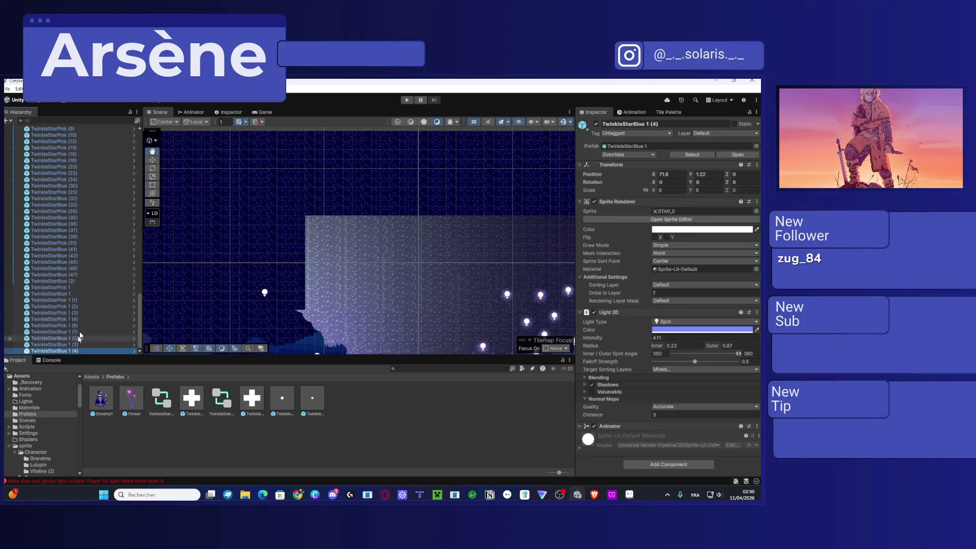
pyautogui.scroll(10, 76, 284)
pyautogui.keyDown('shift'); pyautogui.click(58, 210); pyautogui.keyUp('shift')
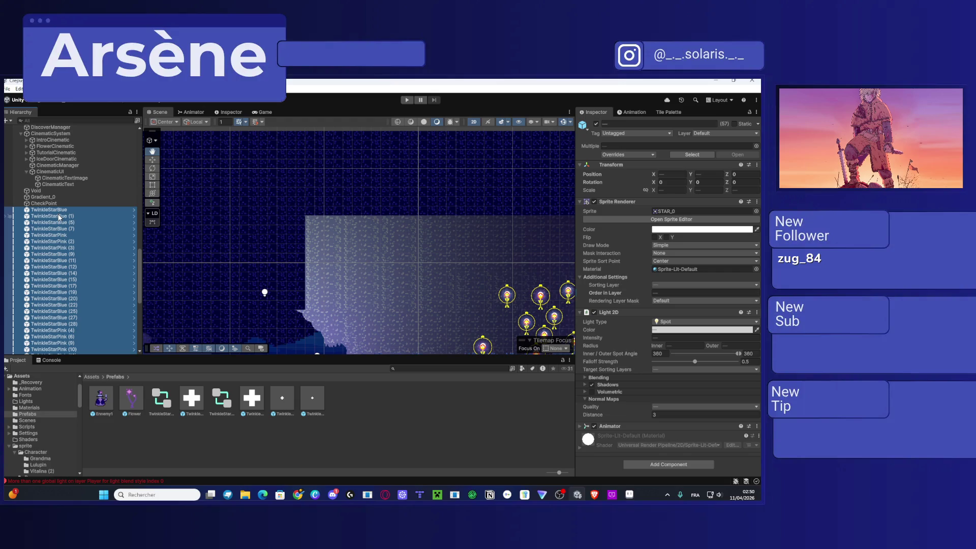
pyautogui.scroll(-10, 59, 213)
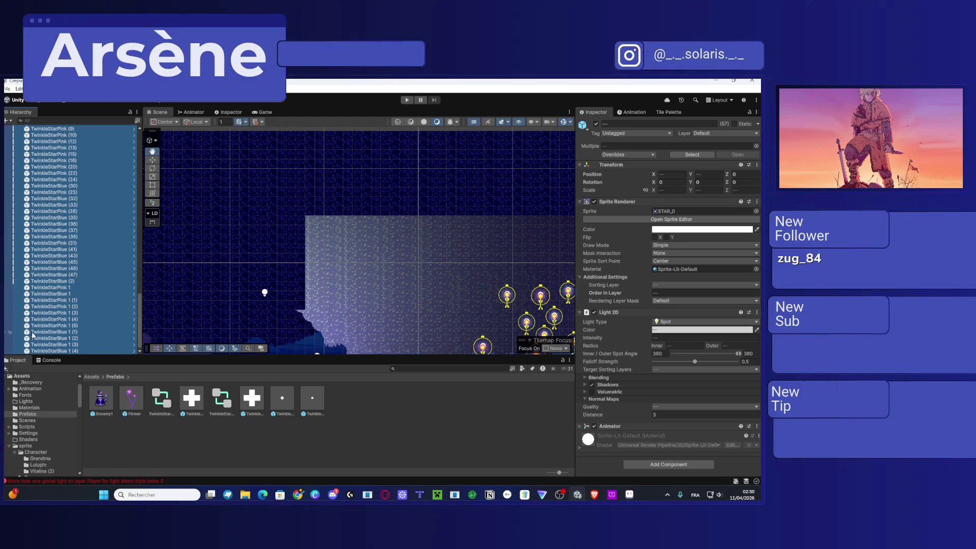
# Step: Create an empty GameObject in the Hierarchy and name it TwinkleStars, correcting a typo
pyautogui.rightClick(53, 351)
pyautogui.click(53, 351)
pyautogui.click(53, 351)
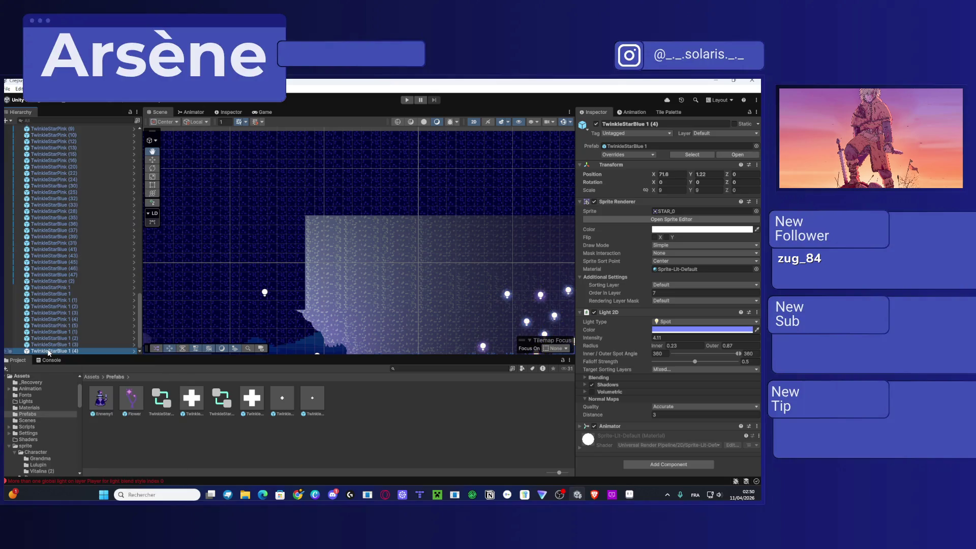
pyautogui.rightClick(52, 351)
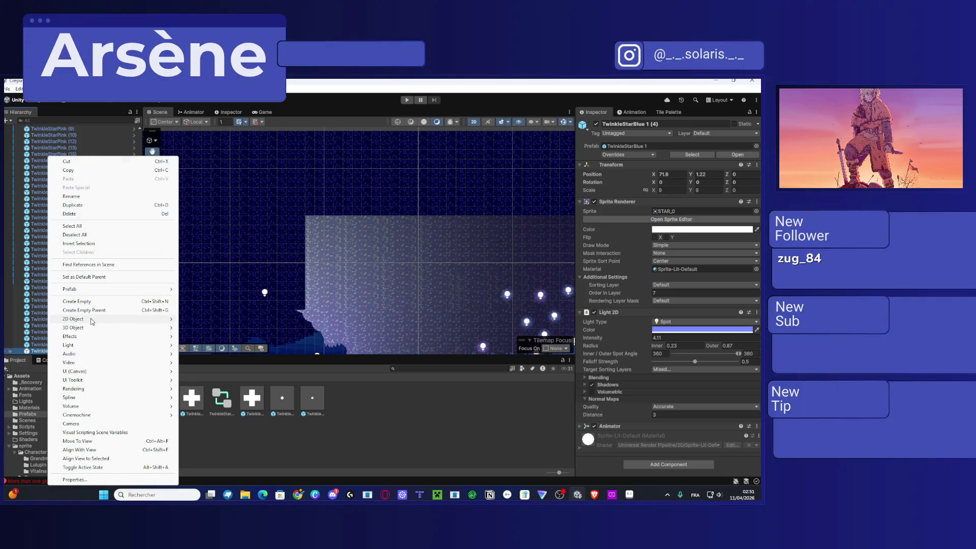
pyautogui.click(89, 301)
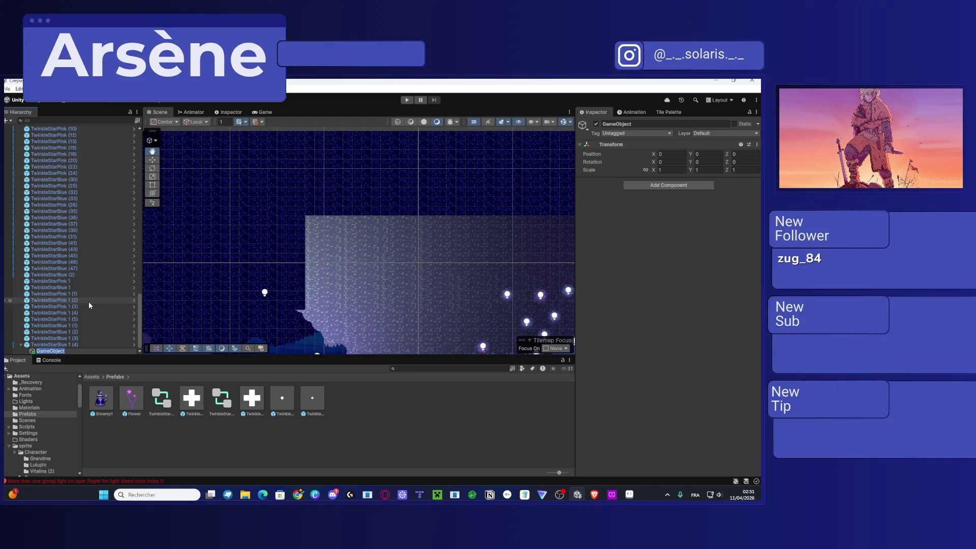
pyautogui.write('TwinkleStarsd')
pyautogui.press('Return')
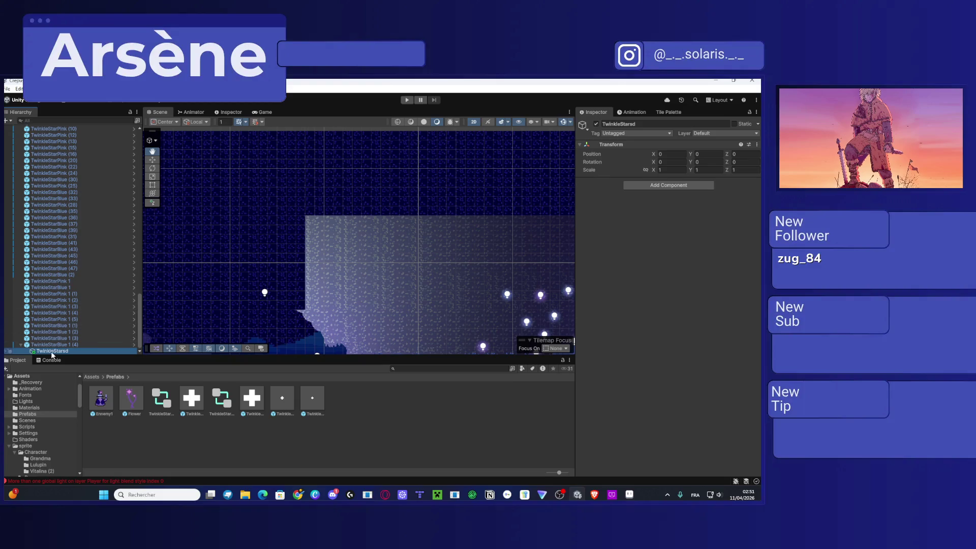
pyautogui.click(51, 351)
pyautogui.press('BackSpace')
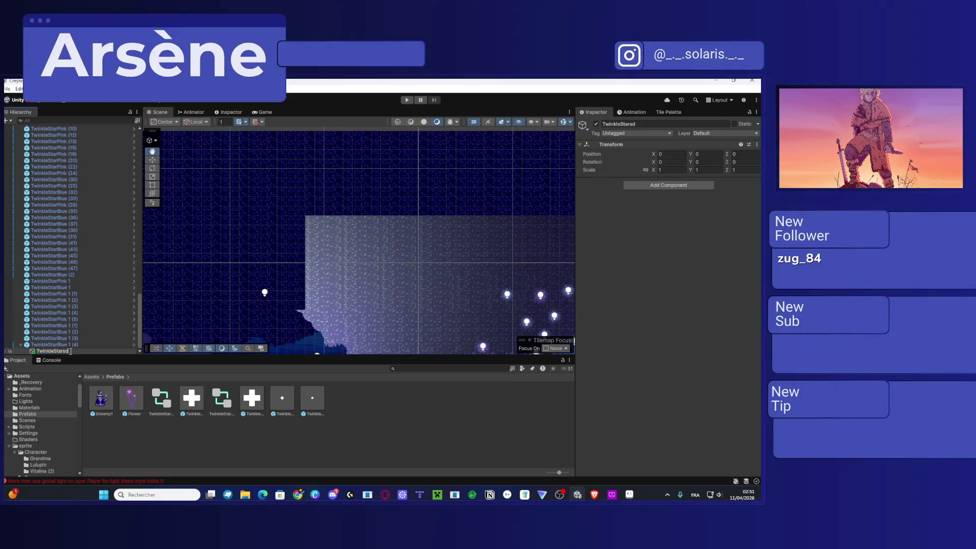
pyautogui.press('Return')
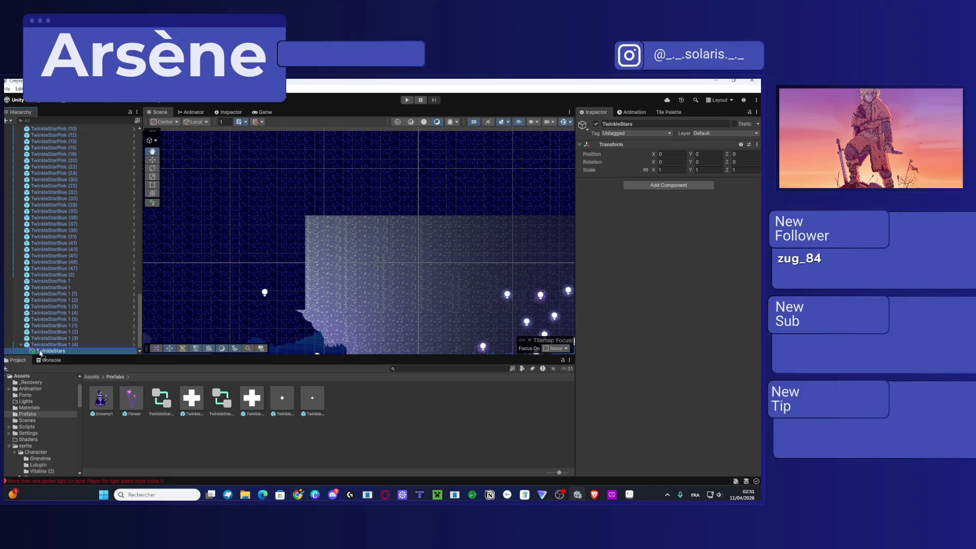
pyautogui.click(44, 345)
# Step: Select all 57 star objects and drag them onto the TwinkleStars object
pyautogui.scroll(5, 65, 300)
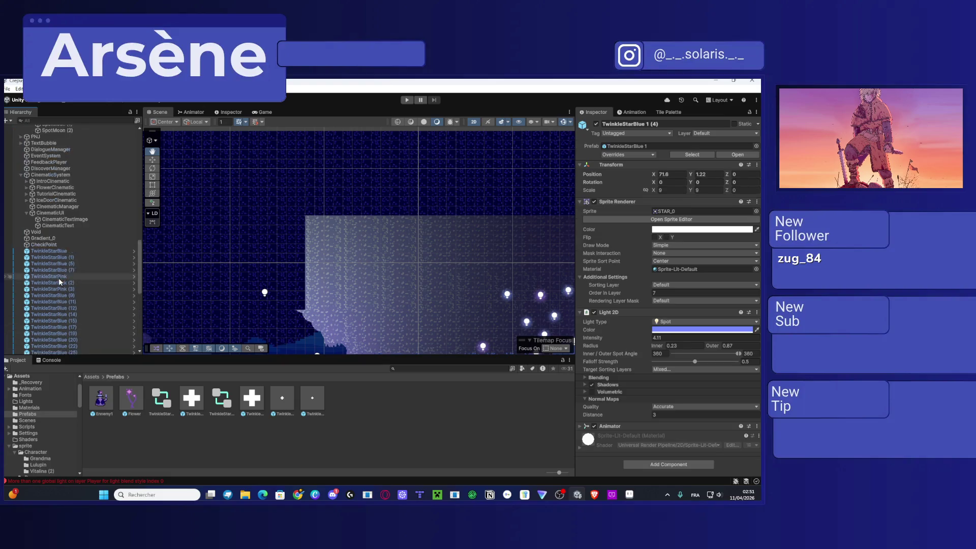
pyautogui.keyDown('shift'); pyautogui.click(64, 299); pyautogui.keyUp('shift')
pyautogui.scroll(-5, 64, 300)
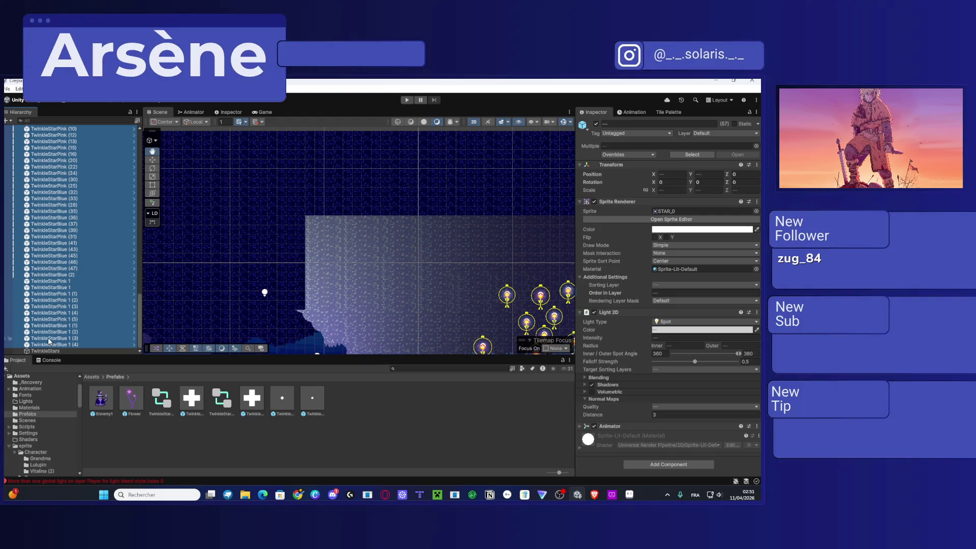
pyautogui.moveTo(49, 354)
pyautogui.mouseDown()
pyautogui.moveTo(31, 351)
pyautogui.moveTo(62, 133)
pyautogui.moveTo(75, 207)
pyautogui.moveTo(67, 275)
pyautogui.moveTo(76, 175)
pyautogui.moveTo(89, 198)
pyautogui.moveTo(91, 112)
pyautogui.moveTo(76, 133)
pyautogui.moveTo(78, 348)
pyautogui.moveTo(60, 213)
pyautogui.mouseUp()
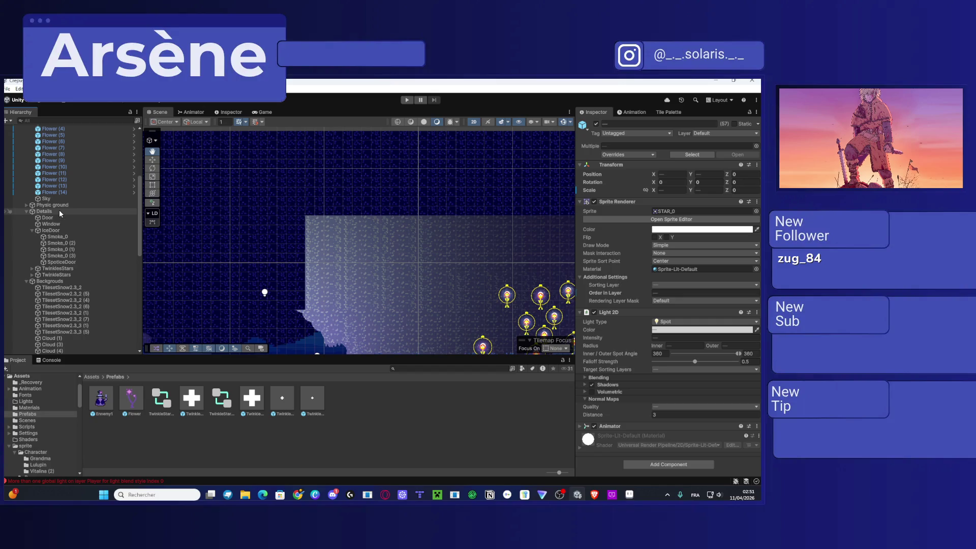
# Step: Expand the TwinkleStars groups to check the grouped stars, then delete the extra TwinkleStars object
pyautogui.click(27, 281)
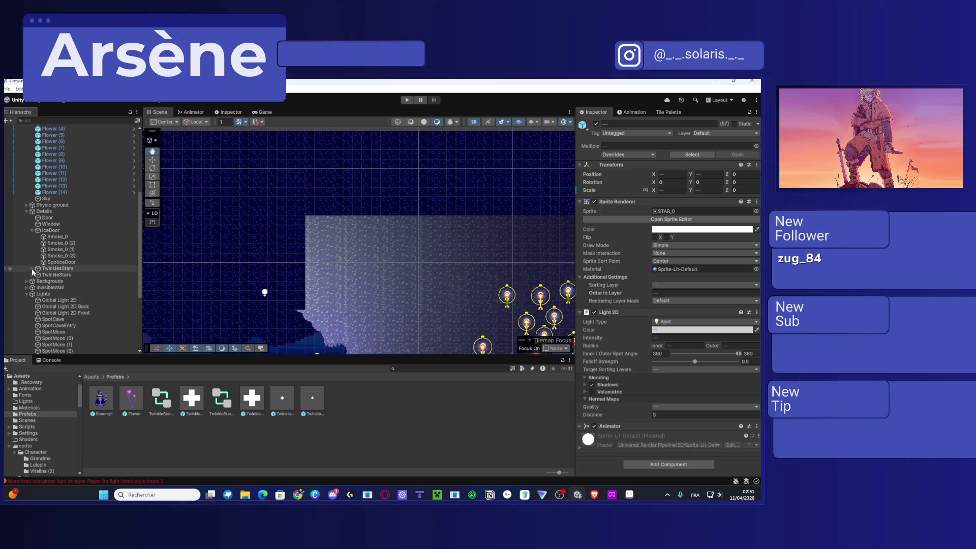
pyautogui.click(32, 269)
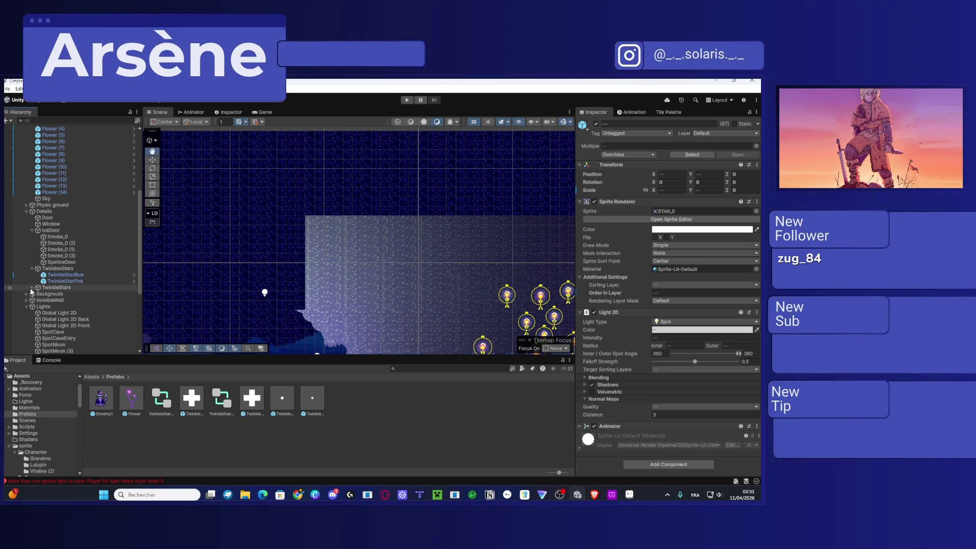
pyautogui.click(29, 288)
pyautogui.click(57, 282)
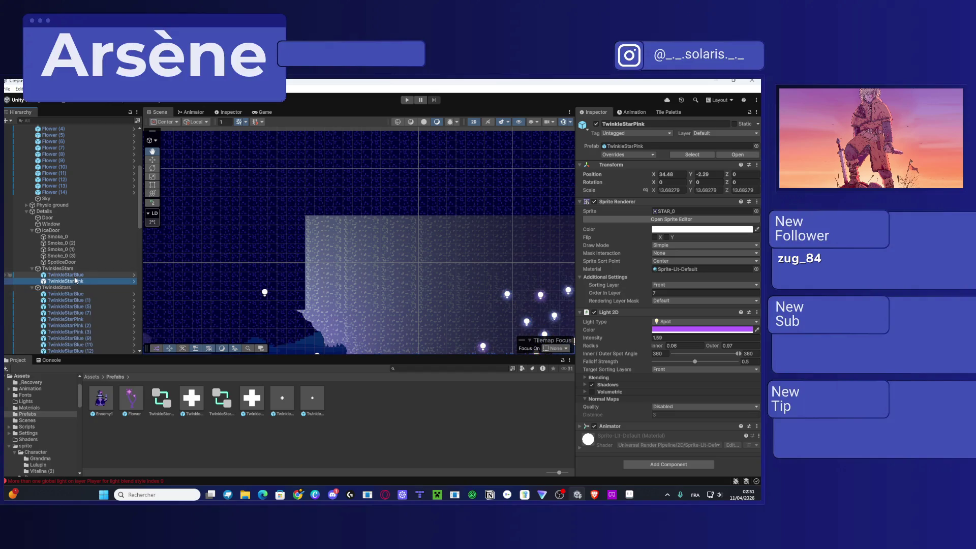
pyautogui.keyDown('shift'); pyautogui.click(71, 275); pyautogui.keyUp('shift')
pyautogui.click(66, 293)
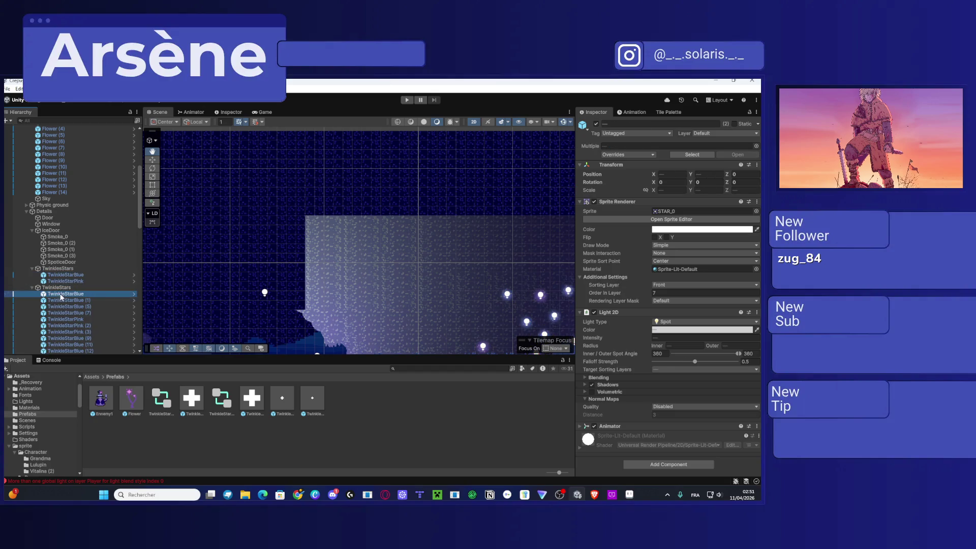
pyautogui.scroll(-10, 72, 277)
pyautogui.keyDown('shift'); pyautogui.click(72, 270); pyautogui.keyUp('shift')
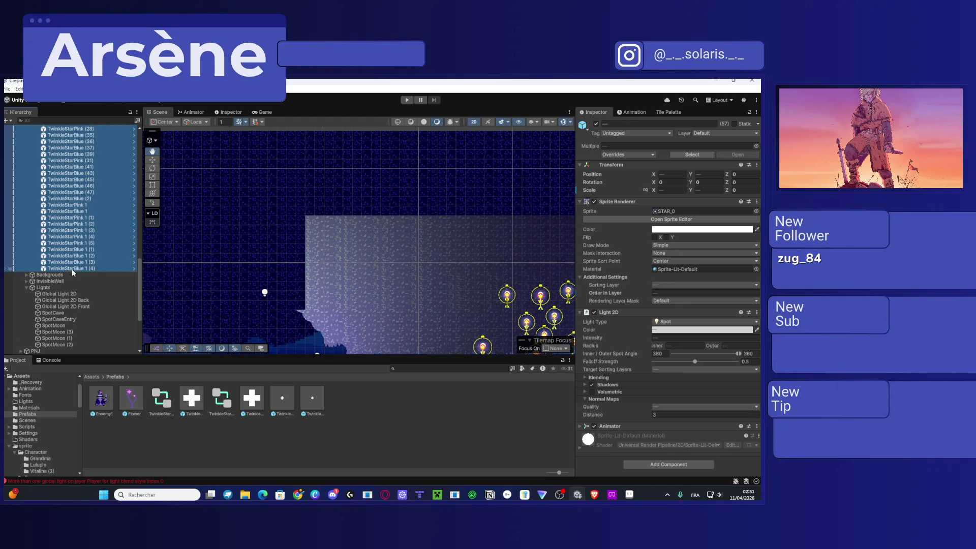
pyautogui.scroll(10, 66, 238)
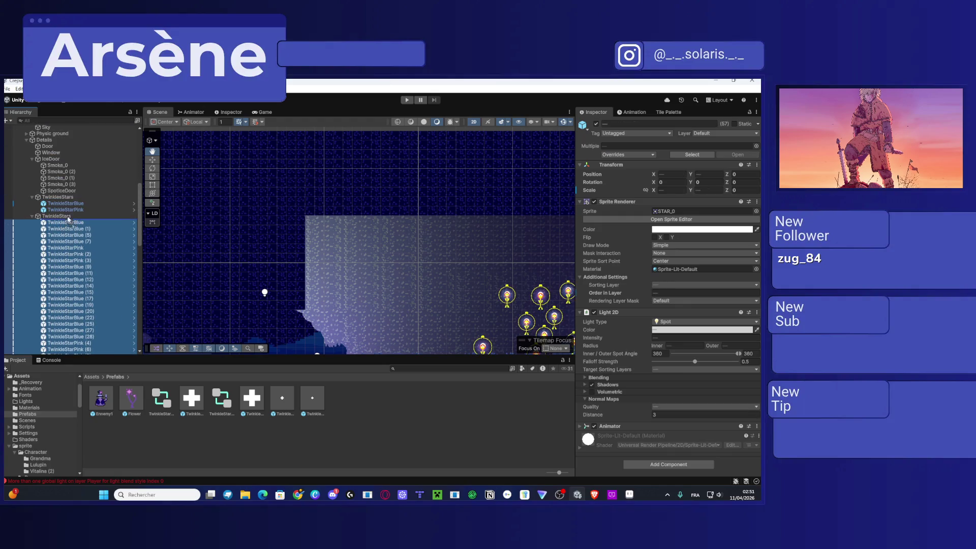
pyautogui.scroll(-10, 66, 213)
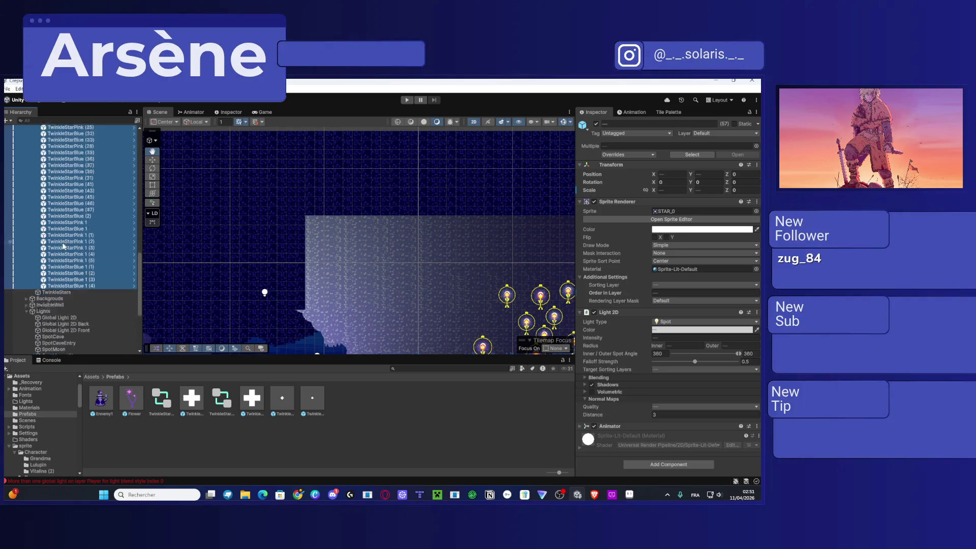
pyautogui.click(53, 222)
pyautogui.press('Delete')
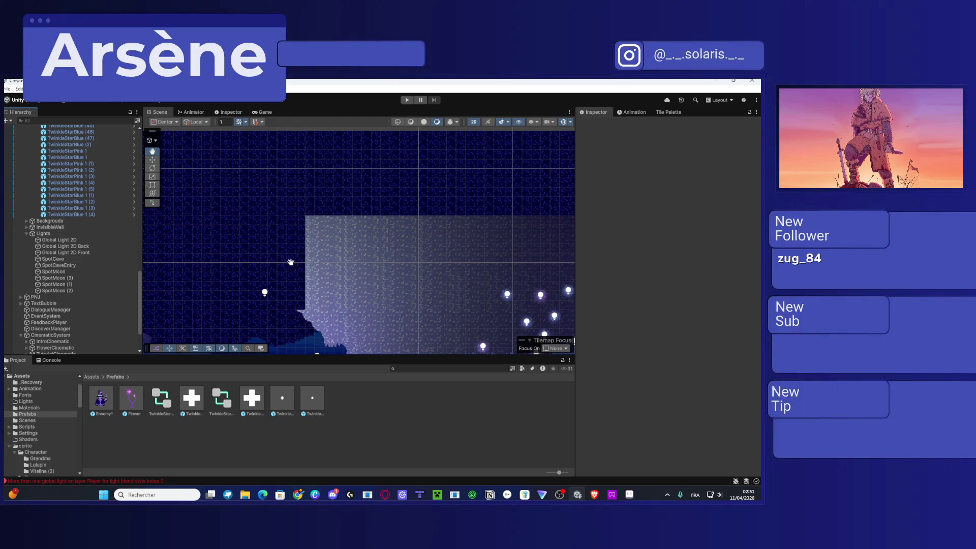
# Step: Select the Front tilemap as the painting layer
pyautogui.moveTo(397, 284)
pyautogui.mouseDown()
pyautogui.moveTo(345, 260)
pyautogui.moveTo(360, 224)
pyautogui.moveTo(372, 223)
pyautogui.moveTo(404, 260)
pyautogui.mouseUp()
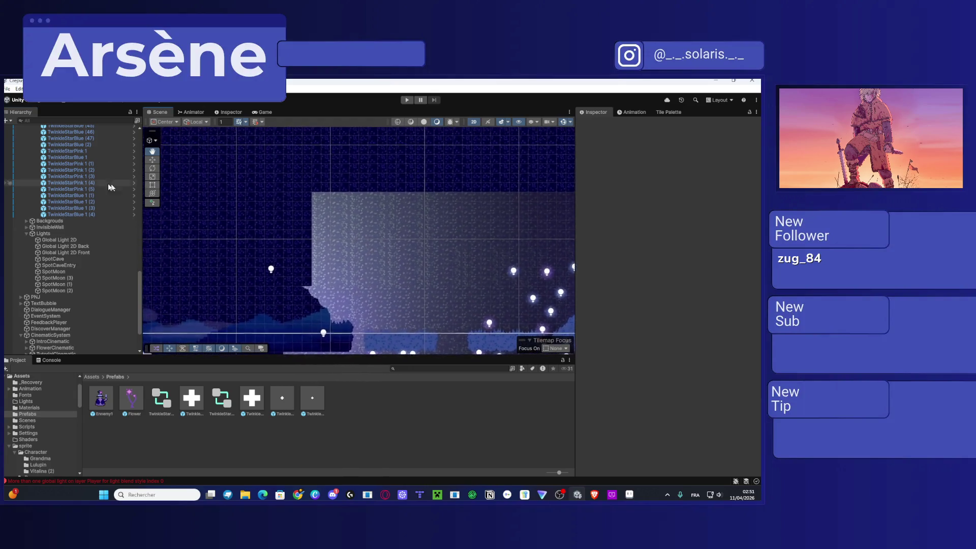
pyautogui.scroll(10, 76, 233)
pyautogui.click(398, 256)
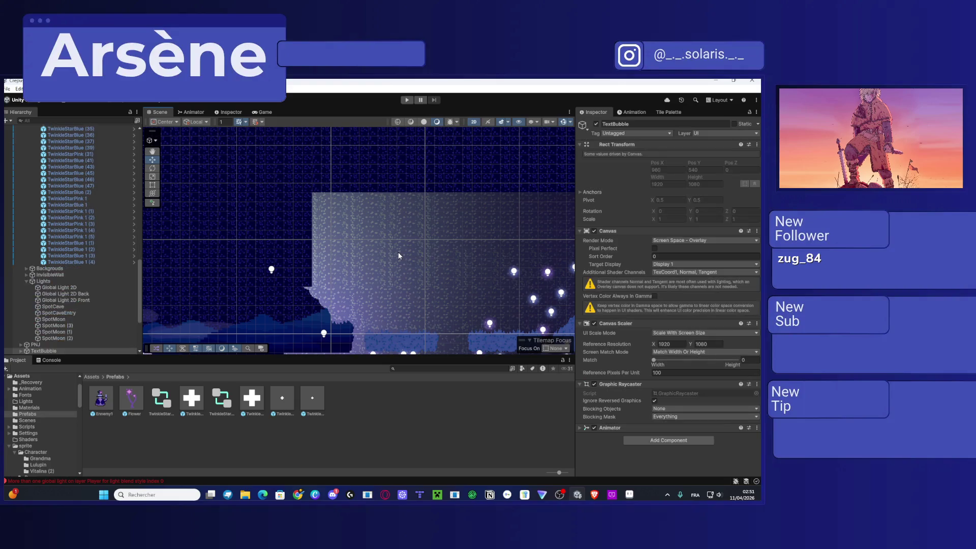
pyautogui.click(398, 253)
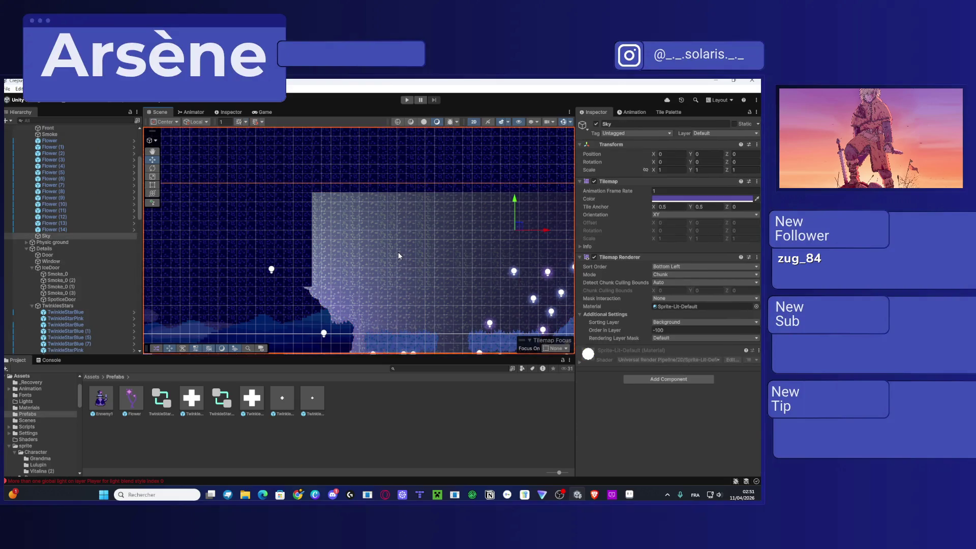
pyautogui.click(398, 253)
pyautogui.click(398, 253)
pyautogui.scroll(1, 303, 267)
pyautogui.scroll(1, 303, 269)
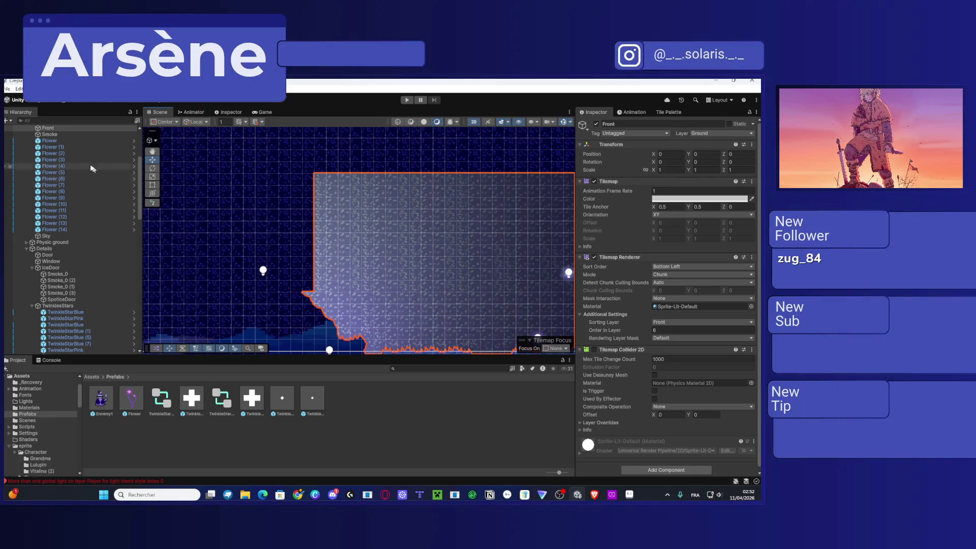
pyautogui.scroll(2, 81, 166)
pyautogui.click(63, 152)
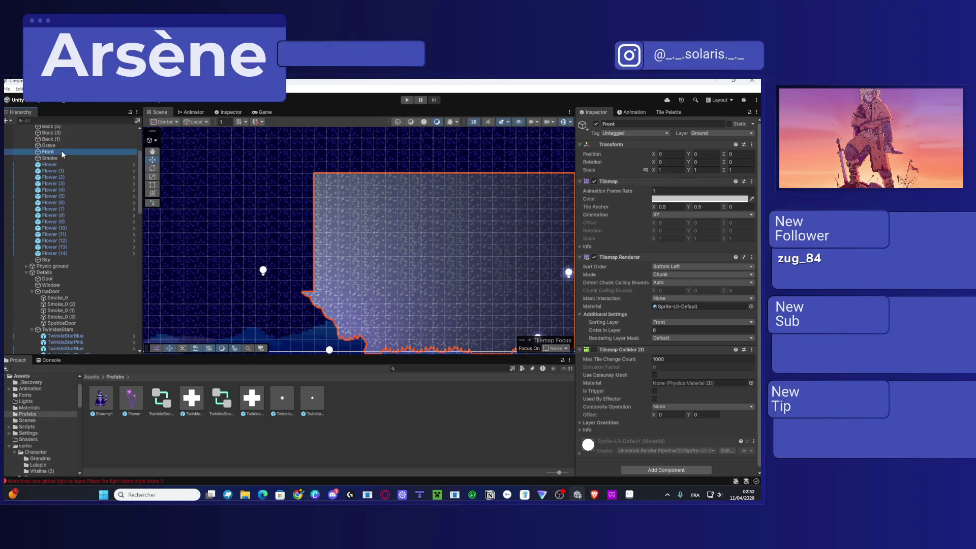
# Step: Bring up the Tile Palette showing the SnowPalette (V3 Finale) tiles, zoomed in
pyautogui.click(668, 112)
pyautogui.scroll(1, 333, 246)
pyautogui.scroll(1, 334, 246)
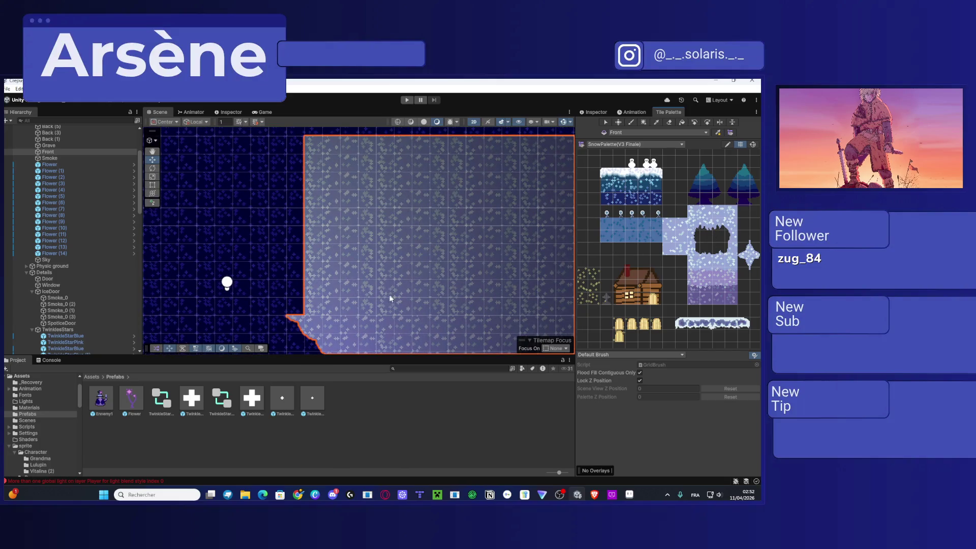
# Step: Select a one-column block of Front tiles, try the Brush, then return to the Select tool
pyautogui.click(606, 122)
pyautogui.moveTo(366, 151)
pyautogui.mouseDown()
pyautogui.moveTo(370, 310)
pyautogui.moveTo(377, 160)
pyautogui.moveTo(367, 144)
pyautogui.mouseUp()
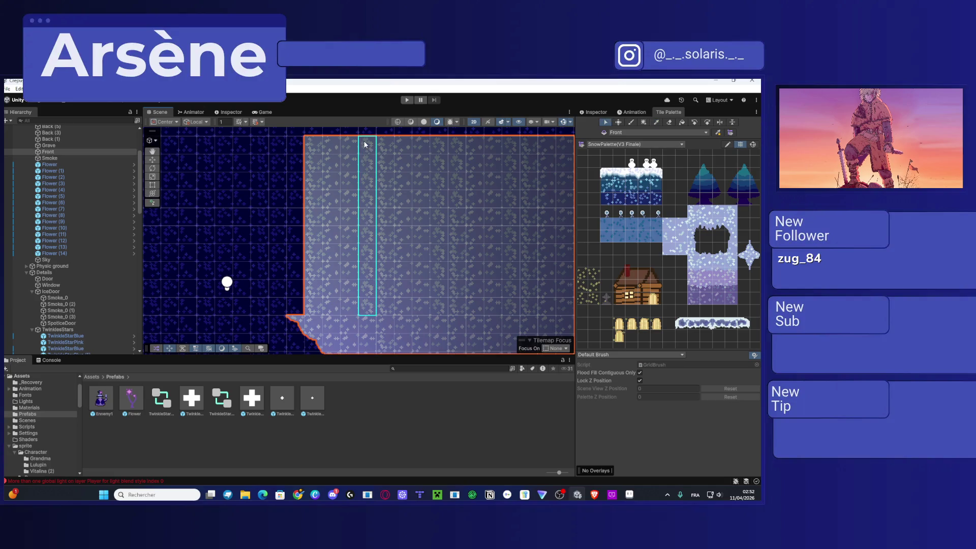
pyautogui.click(630, 123)
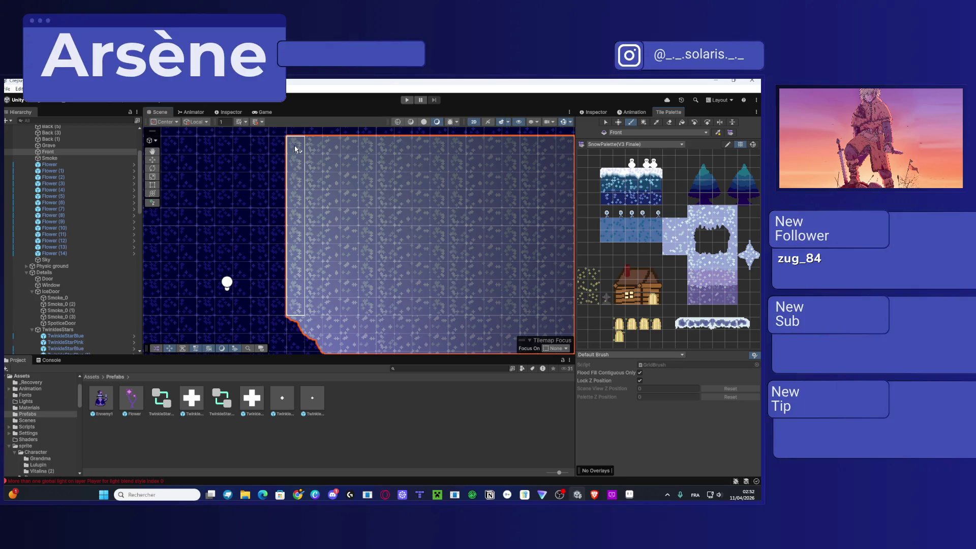
pyautogui.scroll(-5, 296, 148)
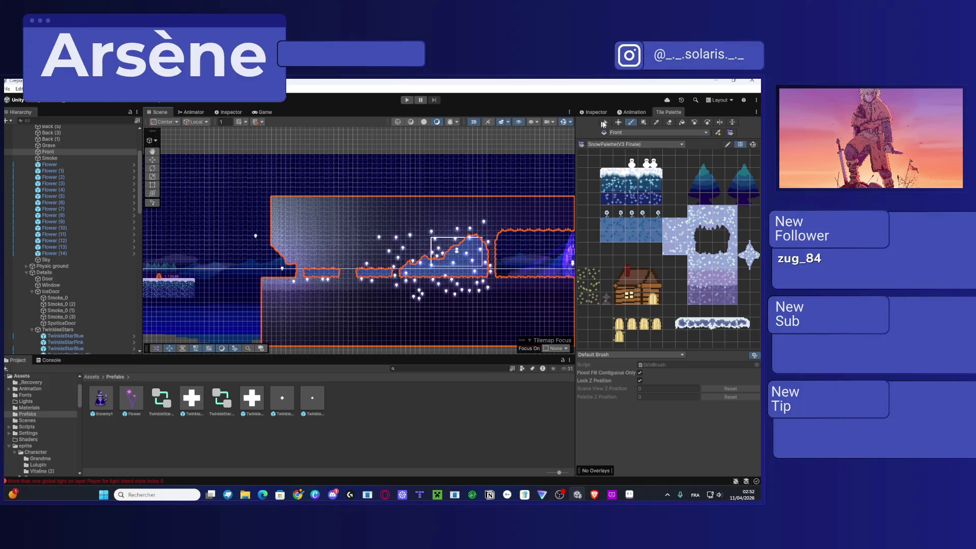
pyautogui.click(604, 122)
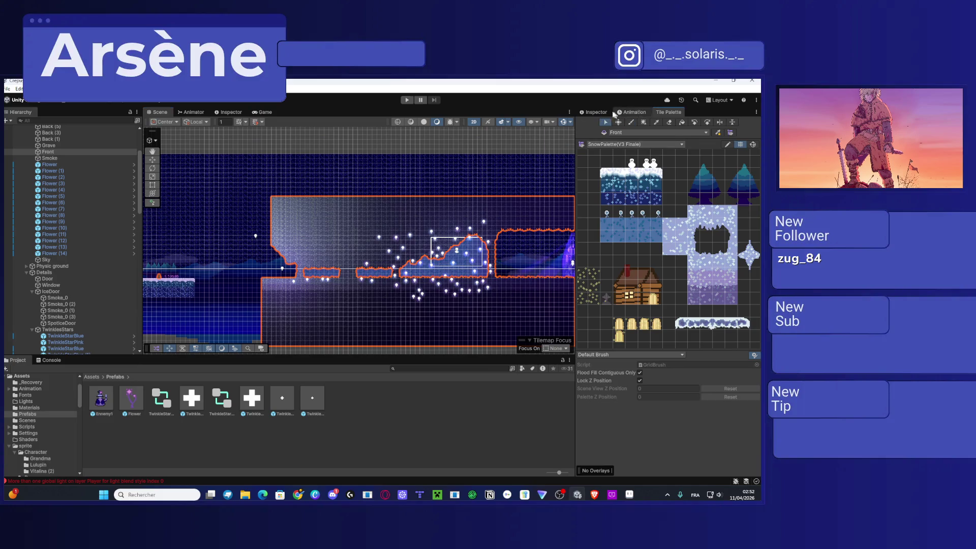
# Step: Return to the Inspector, switch to the Hand tool and select the Player
pyautogui.click(597, 112)
pyautogui.click(49, 140)
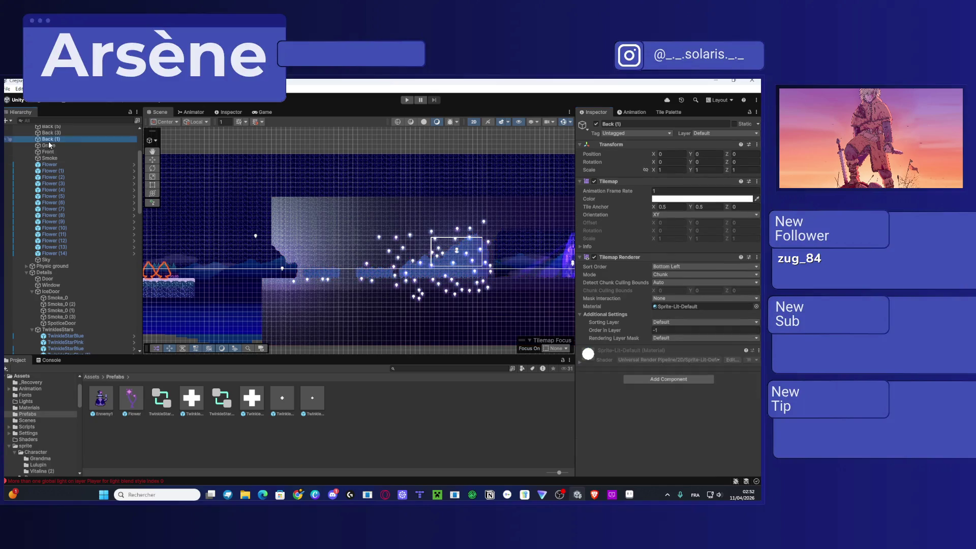
pyautogui.click(152, 152)
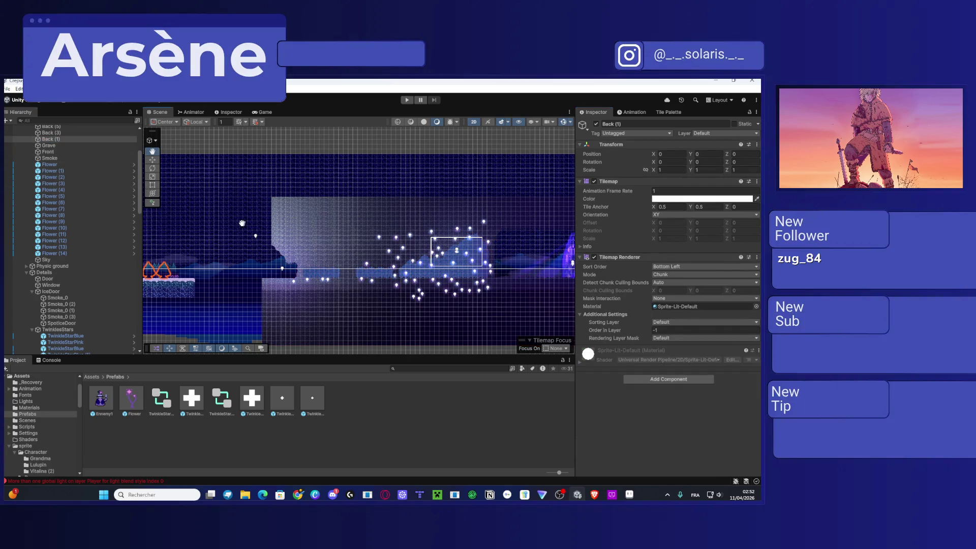
pyautogui.scroll(5, 71, 229)
pyautogui.click(55, 147)
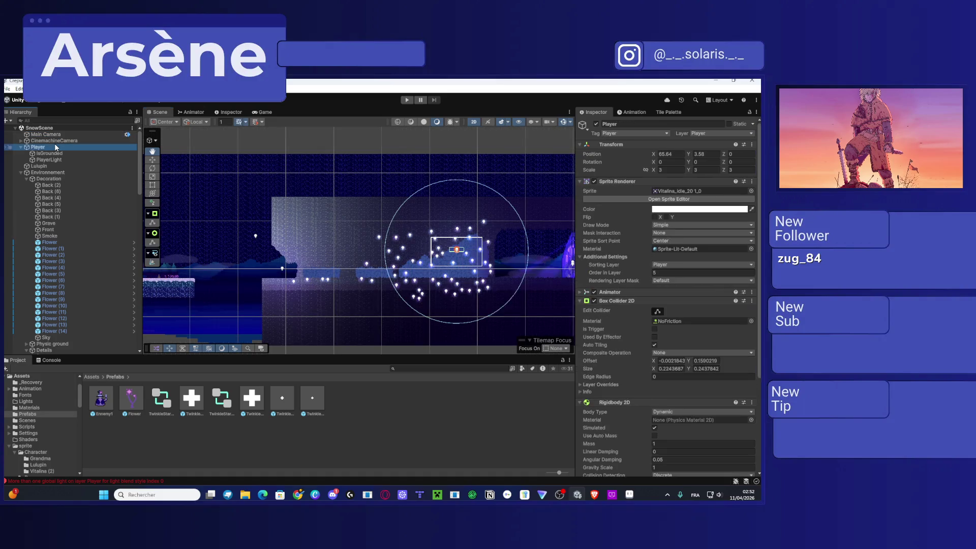
pyautogui.scroll(2, 456, 251)
# Step: Pan and zoom the Scene view from the player across to the lit cabin
pyautogui.moveTo(549, 223)
pyautogui.mouseDown()
pyautogui.moveTo(458, 213)
pyautogui.moveTo(429, 240)
pyautogui.moveTo(267, 232)
pyautogui.mouseUp()
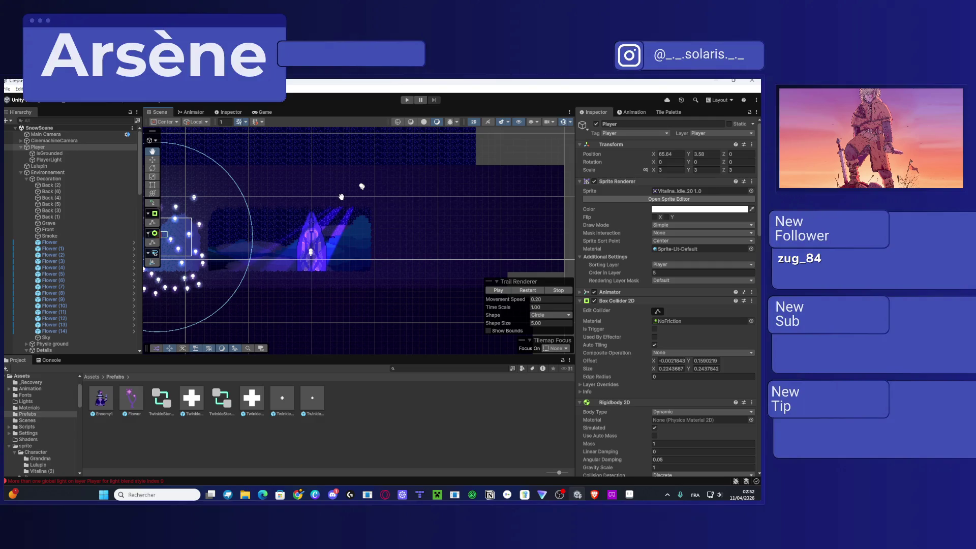
pyautogui.moveTo(323, 231); pyautogui.dragTo(368, 215)
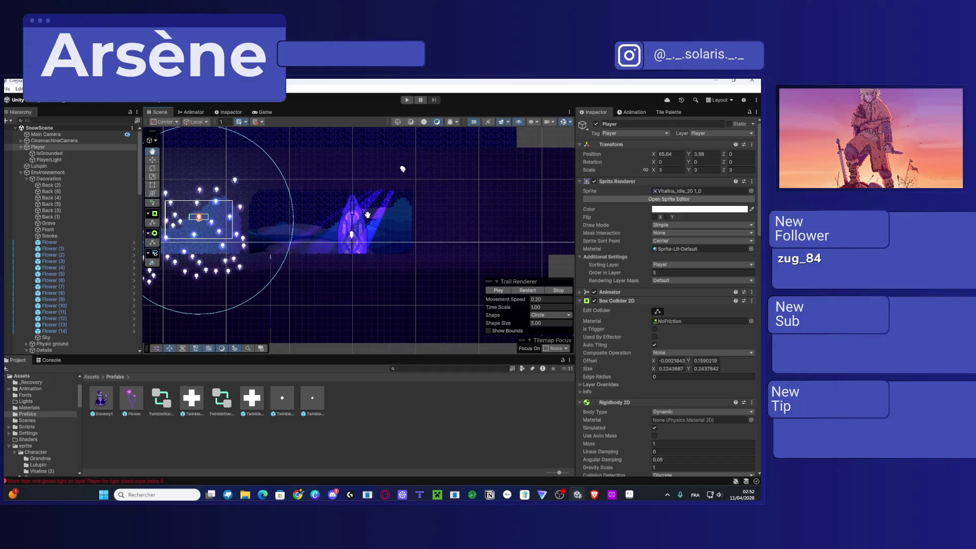
pyautogui.moveTo(372, 221)
pyautogui.mouseDown()
pyautogui.moveTo(406, 214)
pyautogui.moveTo(457, 224)
pyautogui.moveTo(382, 275)
pyautogui.moveTo(491, 270)
pyautogui.mouseUp()
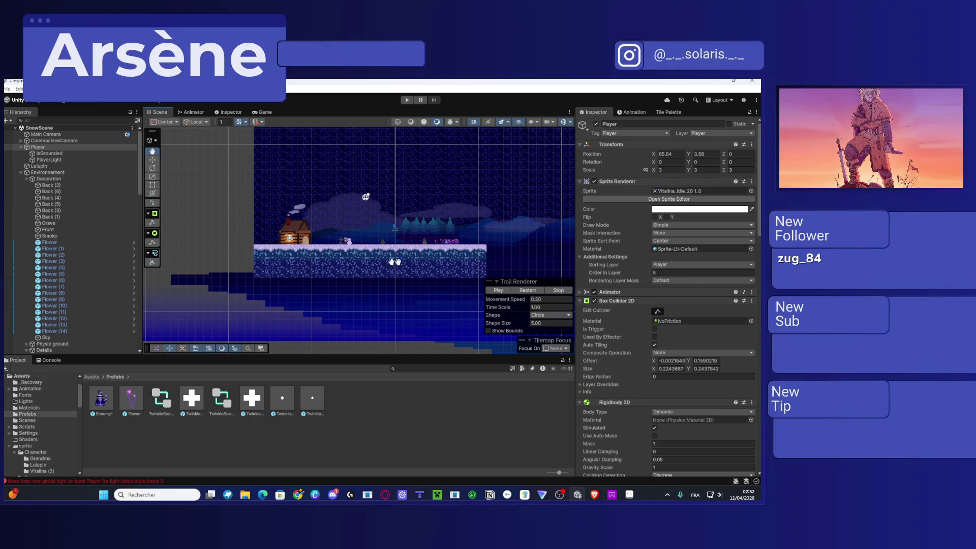
pyautogui.scroll(5, 388, 174)
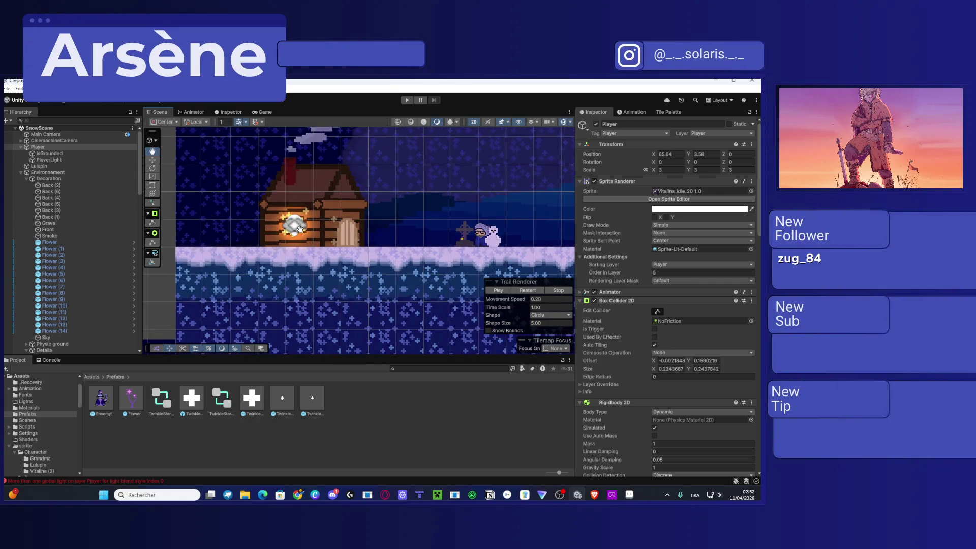
pyautogui.scroll(4, 305, 224)
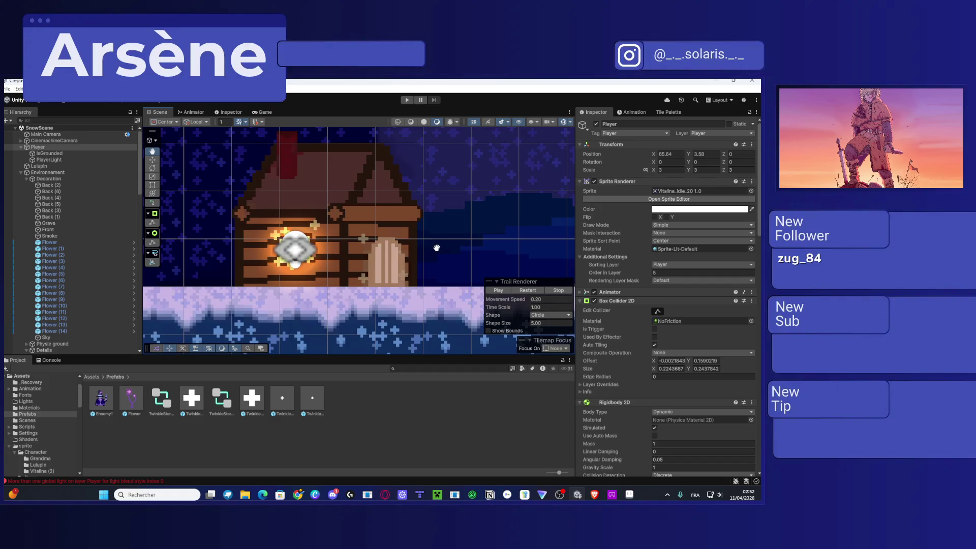
pyautogui.moveTo(288, 246); pyautogui.dragTo(362, 245)
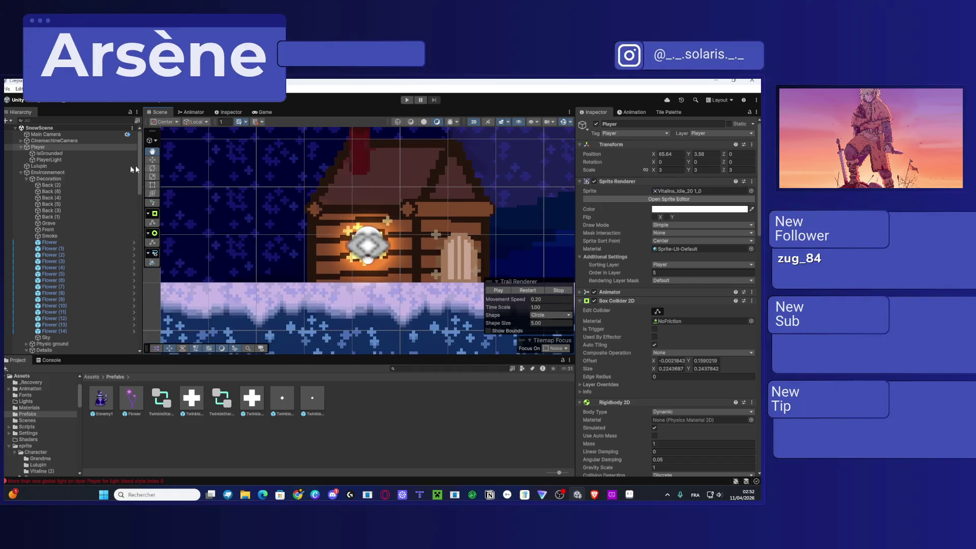
pyautogui.scroll(-6, 51, 214)
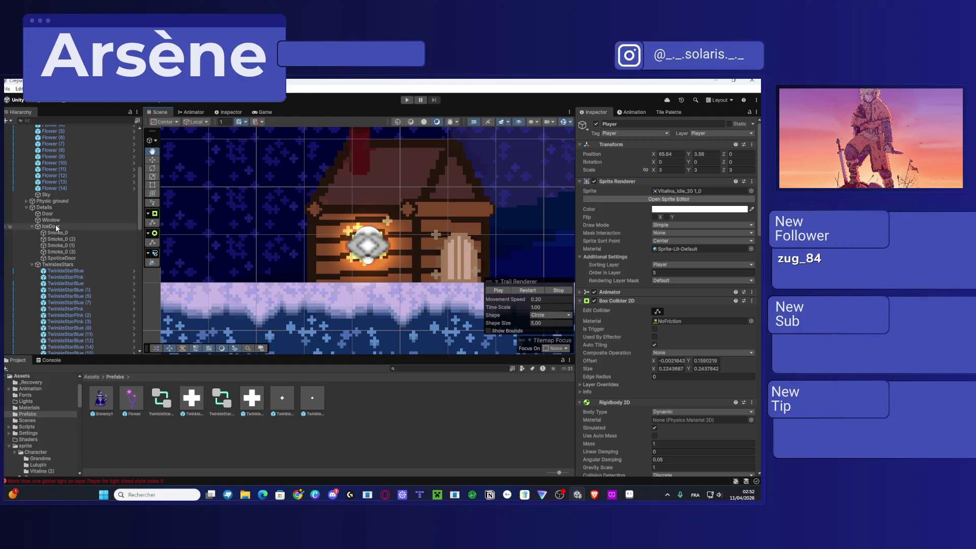
# Step: Select the cabin window's spot light, SpotMoon (3), with the Move tool active
pyautogui.click(31, 264)
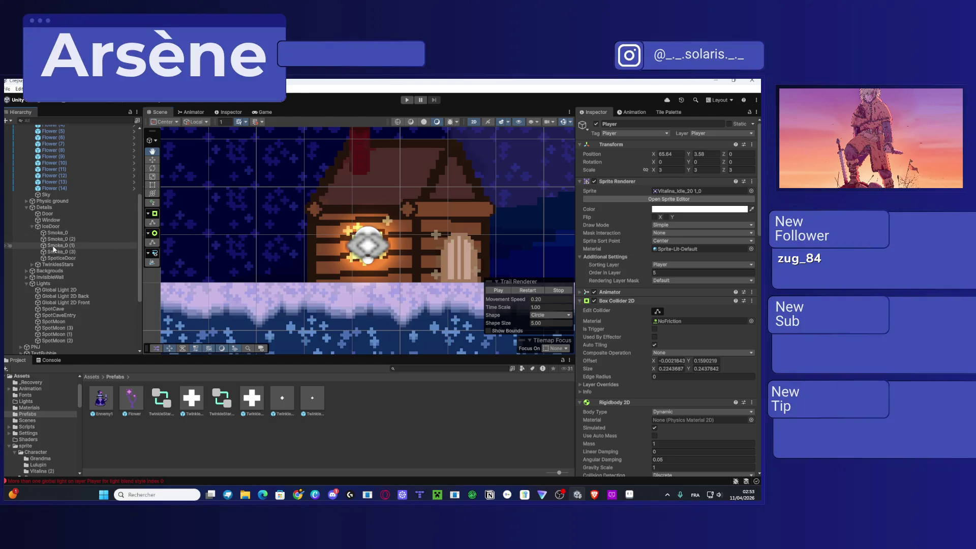
pyautogui.scroll(-1, 54, 254)
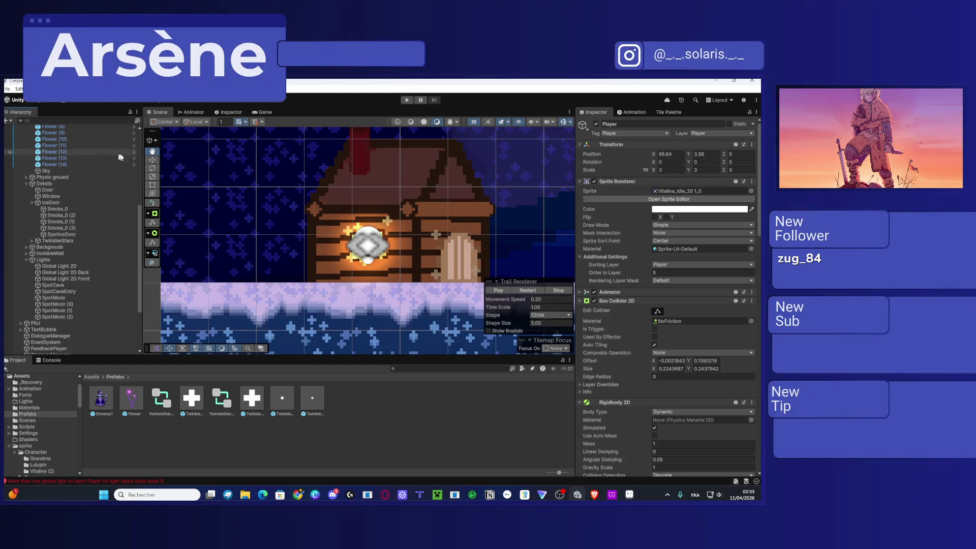
pyautogui.click(151, 160)
pyautogui.click(371, 246)
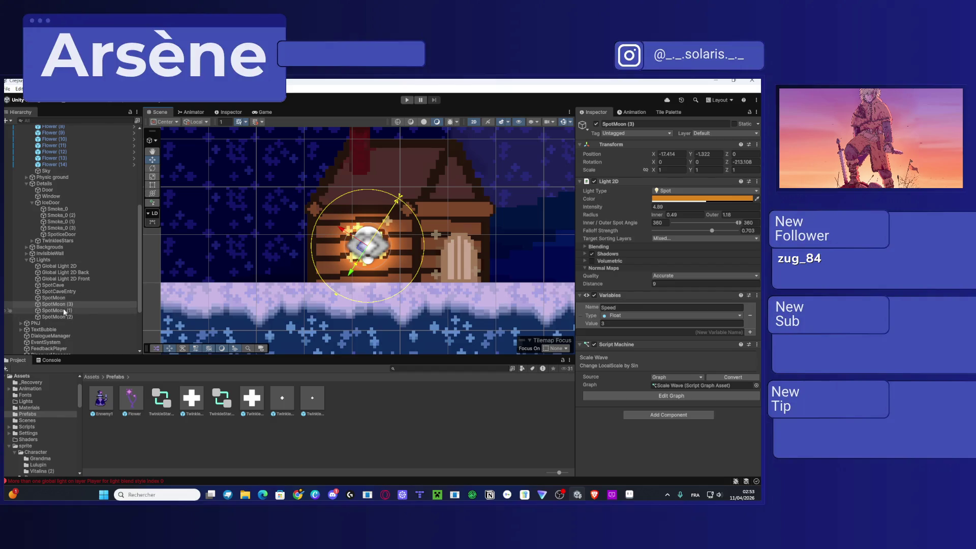
pyautogui.click(56, 305)
# Step: Rename it WindowLight, duplicate it, and drag the copy over the door
pyautogui.click(58, 304)
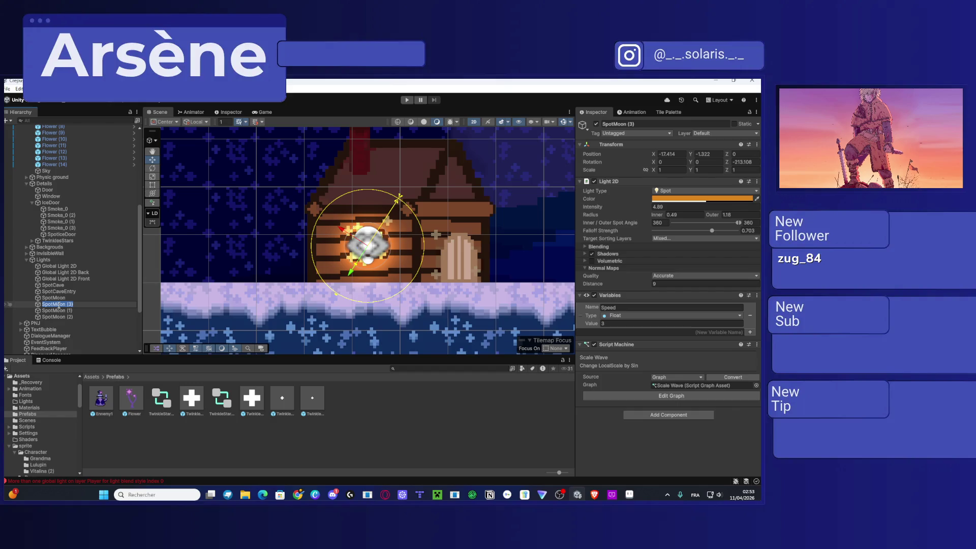
pyautogui.write('Window')
pyautogui.write('Light')
pyautogui.press('Return')
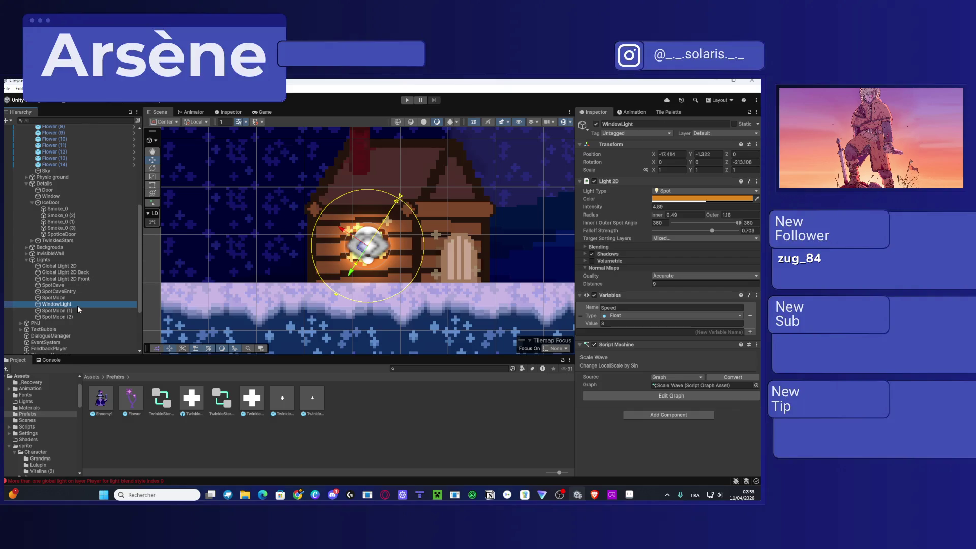
pyautogui.hotkey('ctrl', 'd')
pyautogui.moveTo(363, 252); pyautogui.dragTo(455, 264)
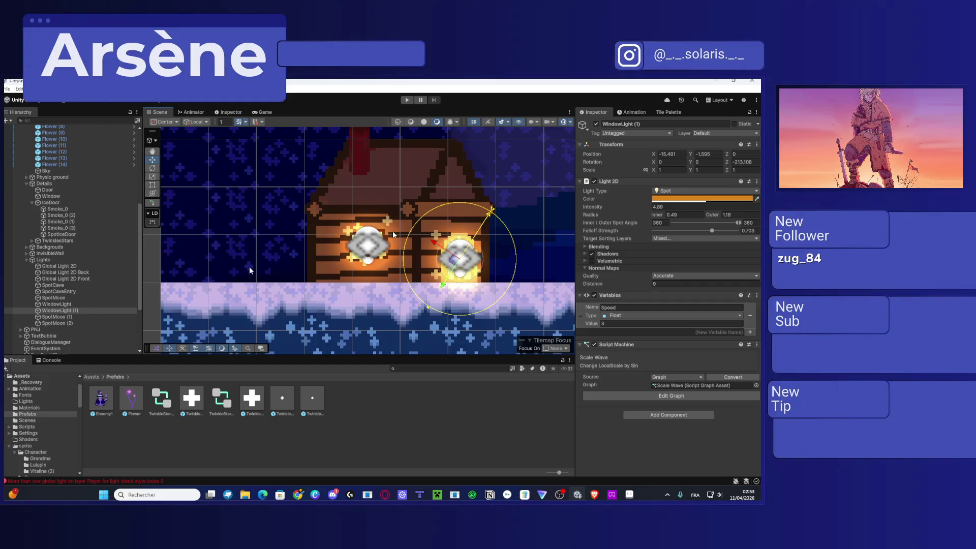
# Step: Name the copy DoorLight, enlarge its outer radius and raise its inner radius to 0.6
pyautogui.click(648, 122)
pyautogui.write('Do')
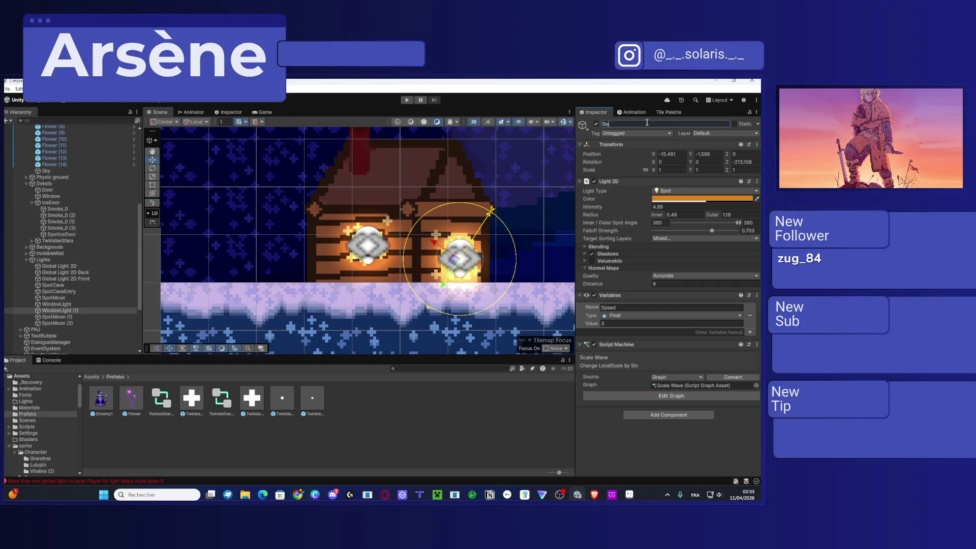
pyautogui.write('orLight')
pyautogui.moveTo(455, 259); pyautogui.dragTo(456, 260)
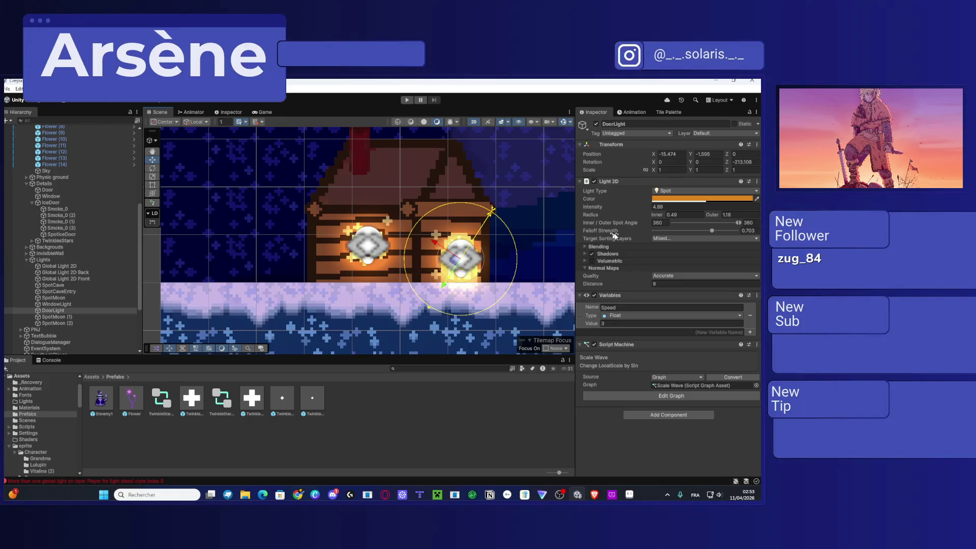
pyautogui.moveTo(510, 303)
pyautogui.mouseDown()
pyautogui.moveTo(355, 310)
pyautogui.moveTo(343, 323)
pyautogui.mouseUp()
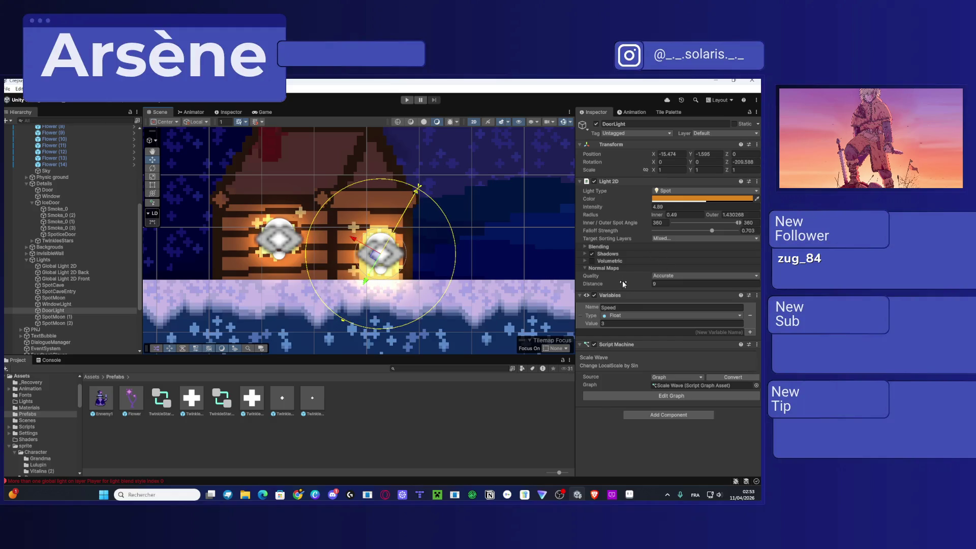
pyautogui.moveTo(655, 217); pyautogui.dragTo(655, 218)
pyautogui.write('0.6')
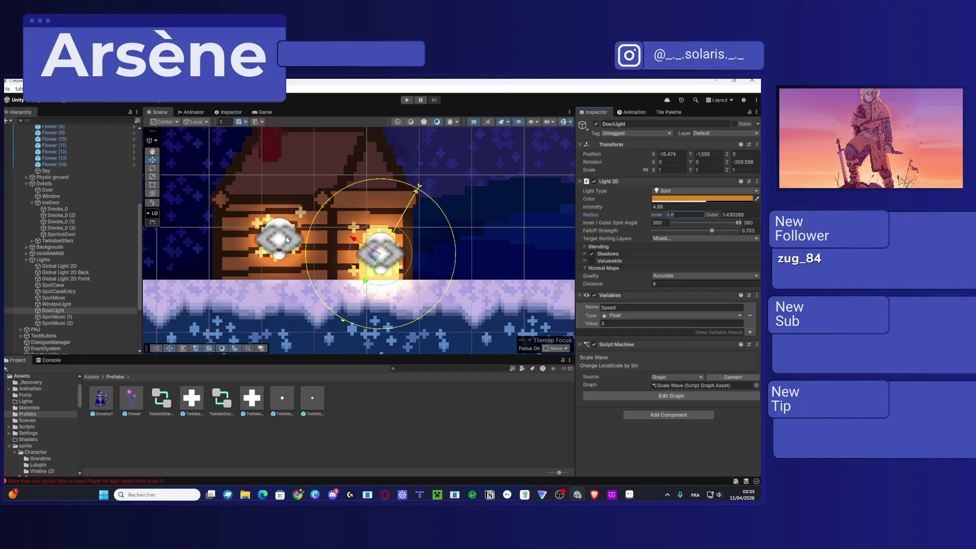
# Step: Reduce WindowLight's inner radius to 0.4 and shrink its outer radius to about 1.0
pyautogui.click(287, 241)
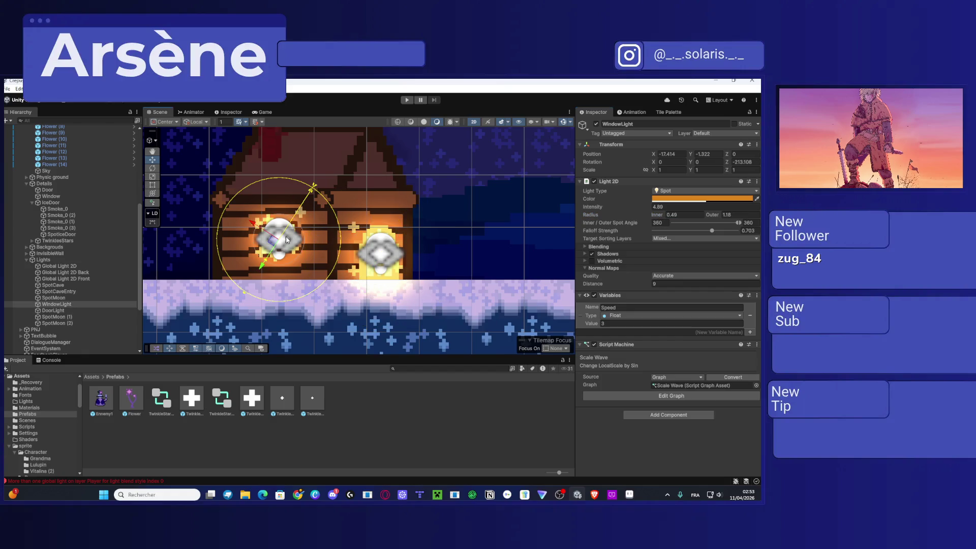
pyautogui.click(655, 218)
pyautogui.moveTo(653, 217); pyautogui.dragTo(651, 214)
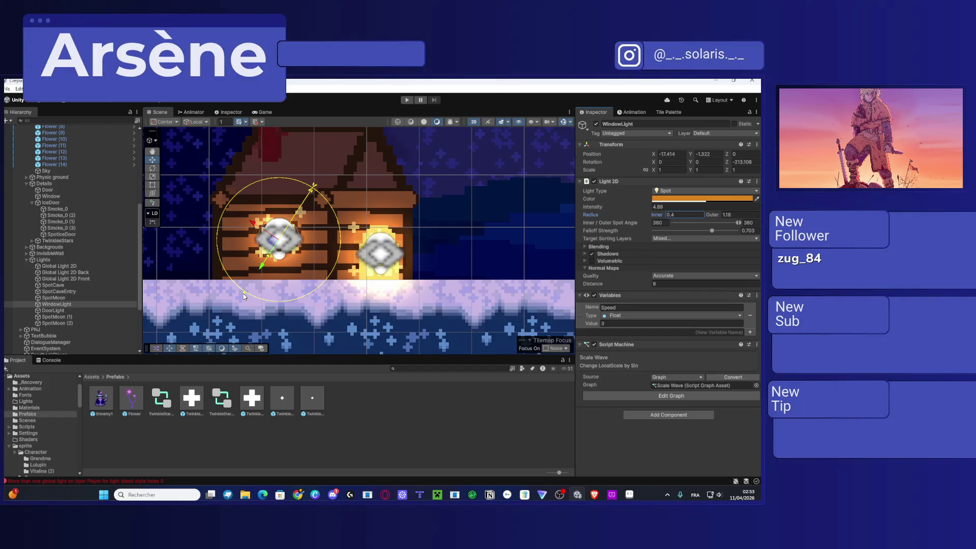
pyautogui.moveTo(244, 296); pyautogui.dragTo(248, 291)
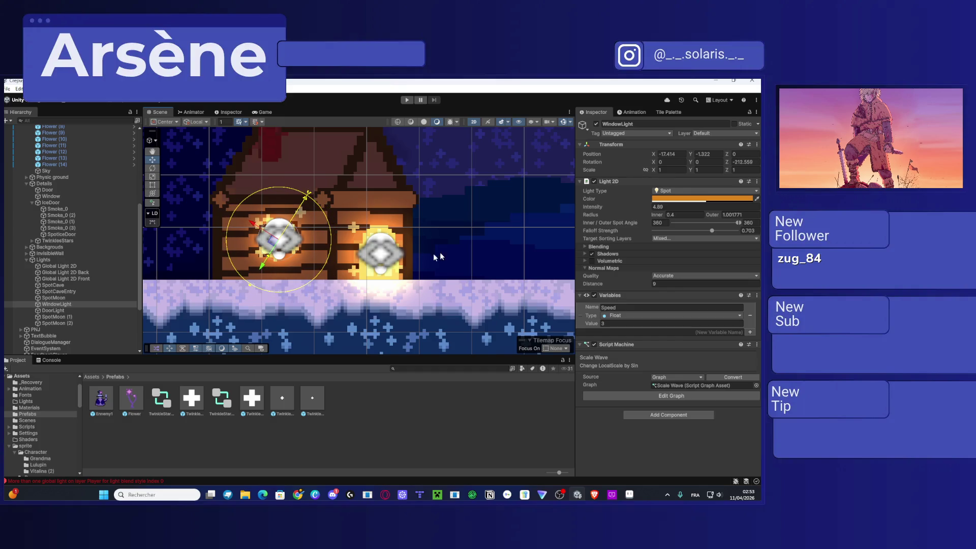
pyautogui.scroll(-1, 460, 286)
# Step: Frame the window light in the scene and select the Player object
pyautogui.scroll(-5, 460, 286)
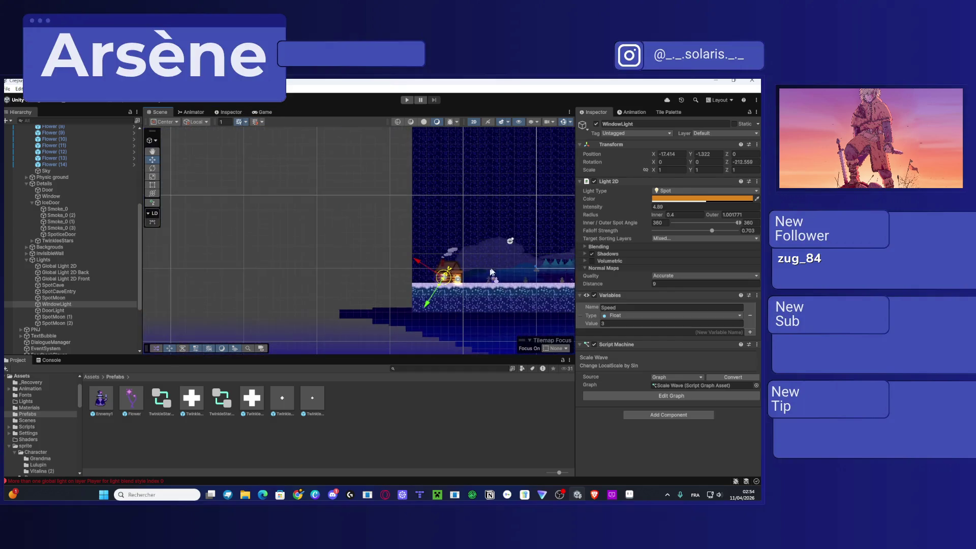
pyautogui.scroll(5, 476, 269)
pyautogui.hscroll(3, 476, 269)
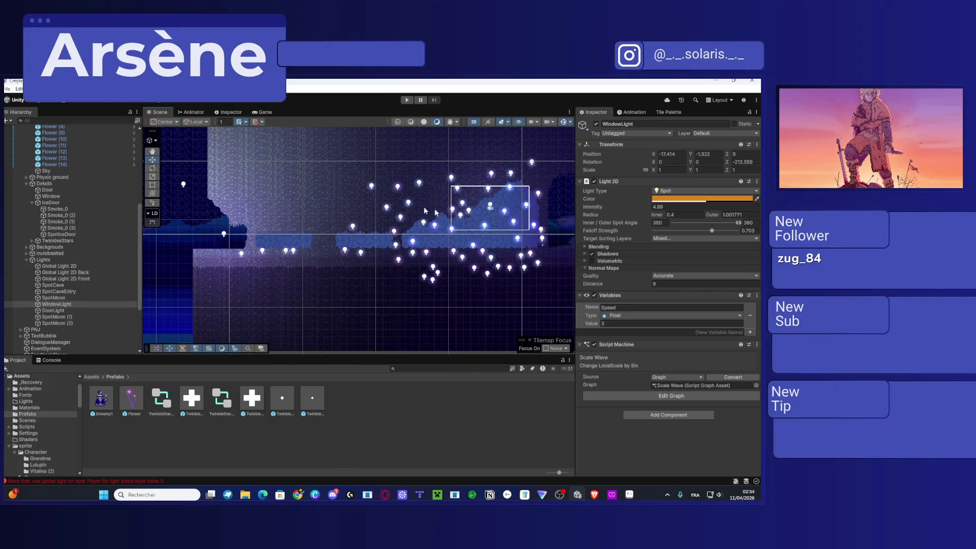
pyautogui.press('f')
pyautogui.scroll(8, 44, 154)
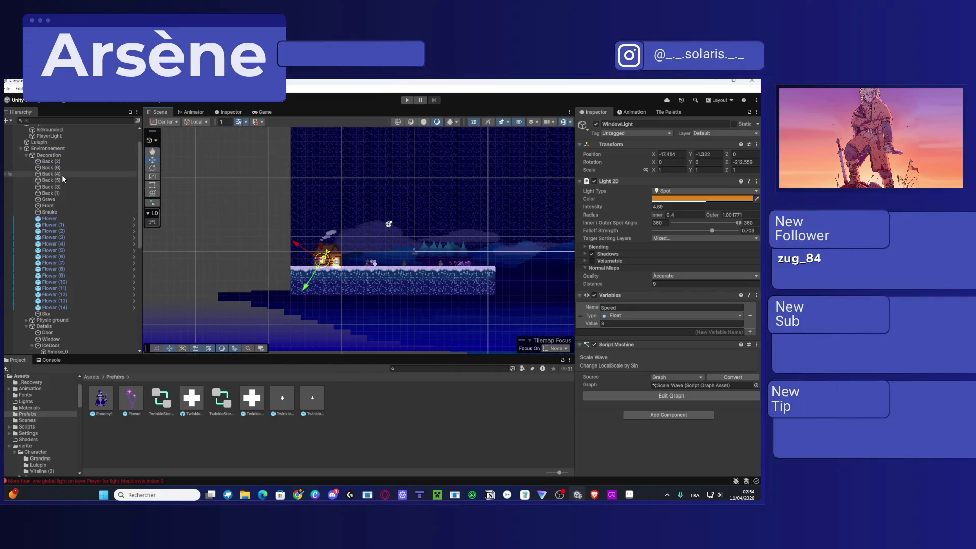
pyautogui.doubleClick(38, 147)
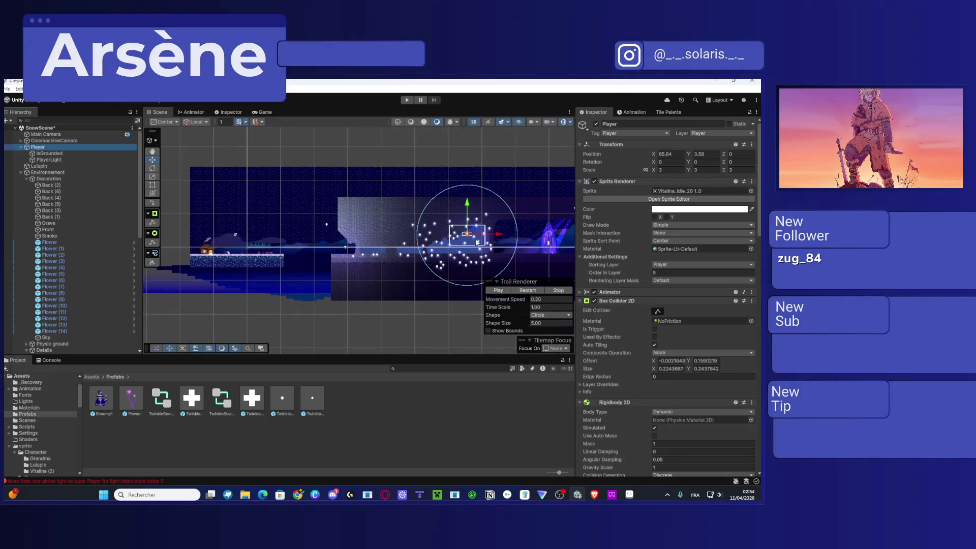
pyautogui.click(487, 235)
pyautogui.scroll(10, 60, 148)
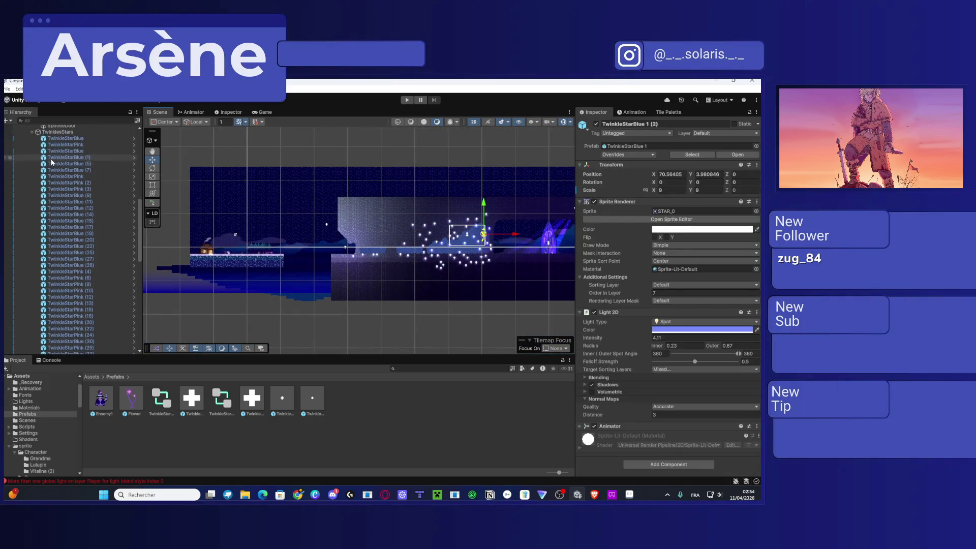
pyautogui.click(47, 148)
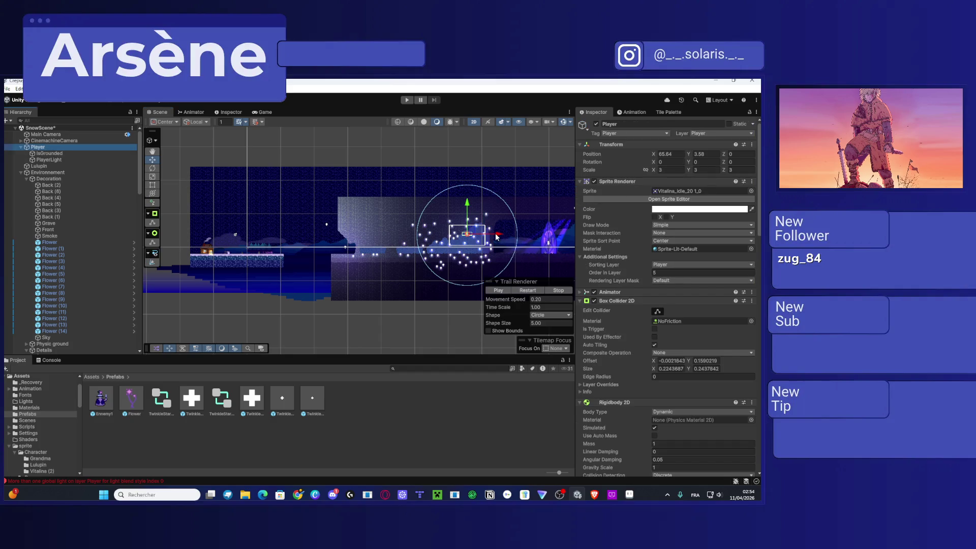
# Step: Move the Player beside the cabin at -9.8, -0.8 and preview it in the Game view
pyautogui.moveTo(497, 236); pyautogui.dragTo(242, 256)
pyautogui.moveTo(215, 208); pyautogui.dragTo(214, 223)
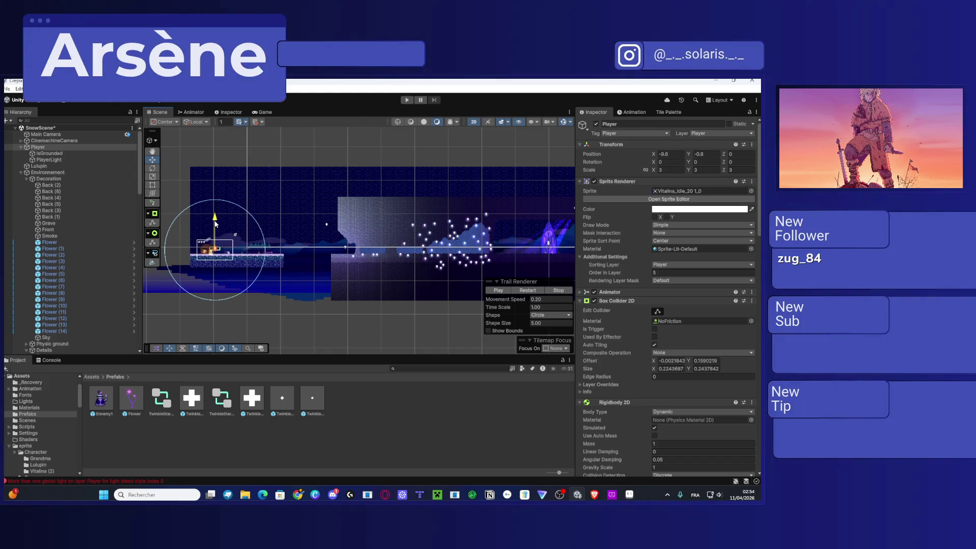
pyautogui.click(258, 113)
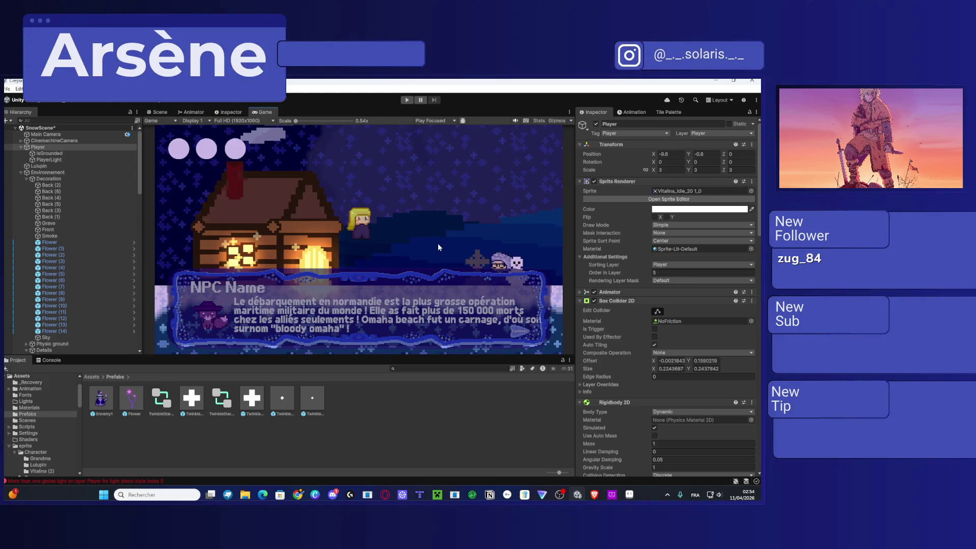
# Step: Adjust the Player's Y to -1.8 so it stands on the snow, checking in the Game view
pyautogui.click(158, 113)
pyautogui.moveTo(206, 215); pyautogui.dragTo(207, 219)
pyautogui.click(264, 112)
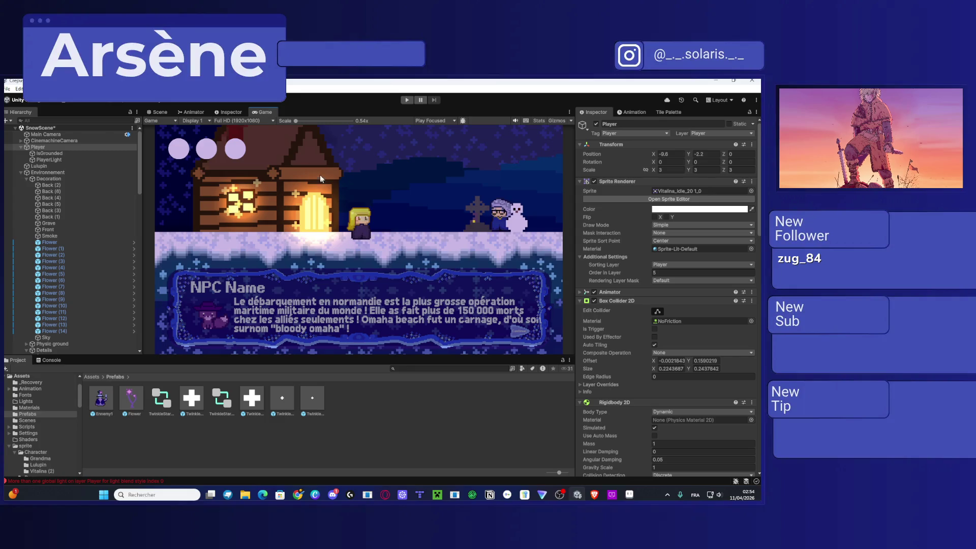
pyautogui.click(158, 112)
pyautogui.moveTo(220, 226); pyautogui.dragTo(220, 223)
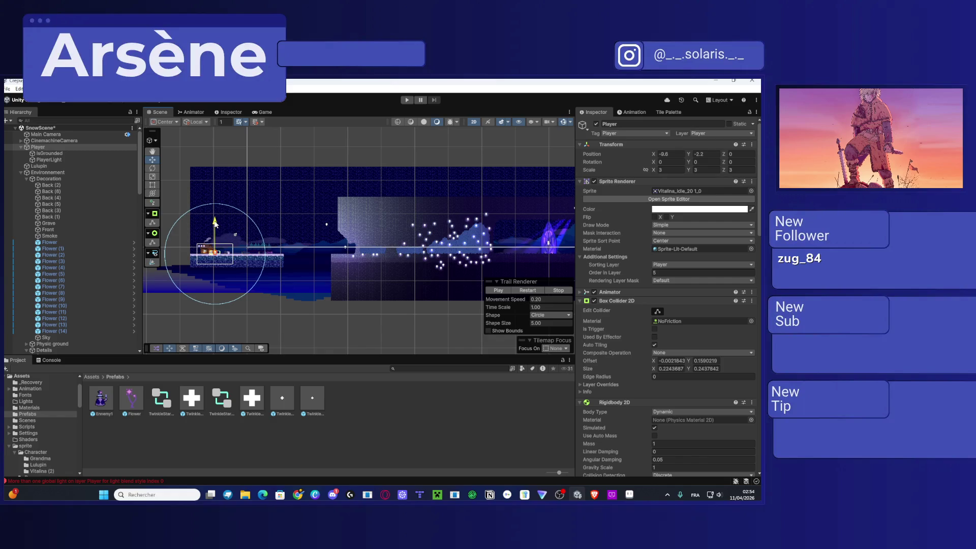
pyautogui.click(252, 113)
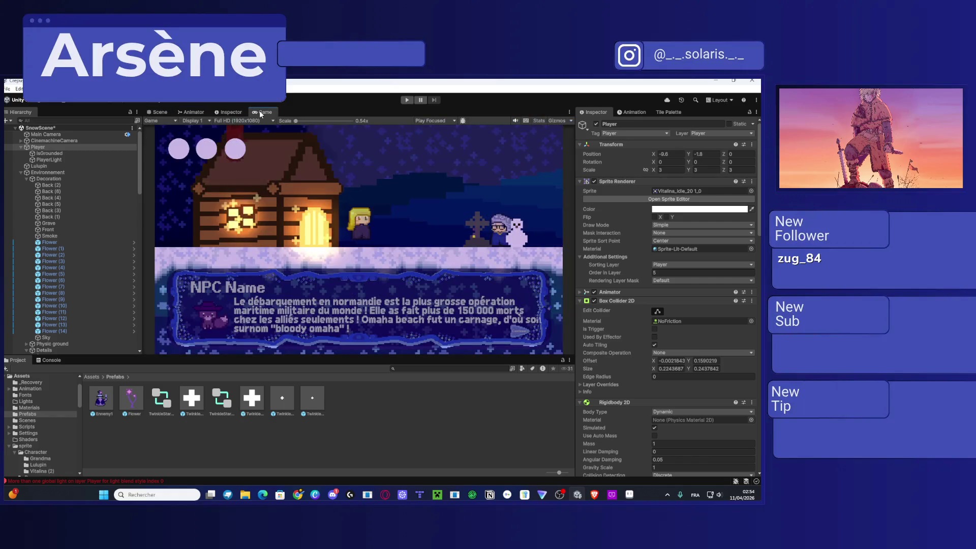
pyautogui.click(159, 111)
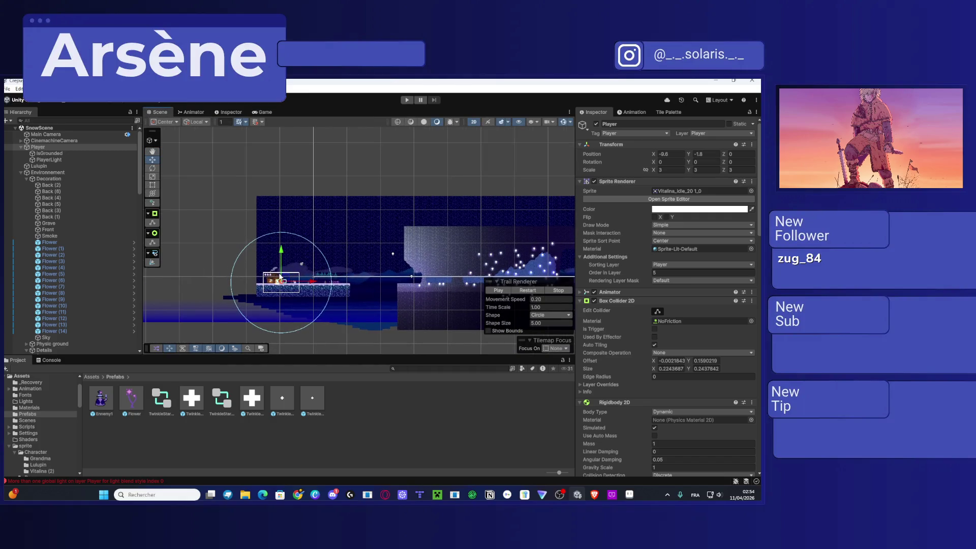
pyautogui.scroll(5, 273, 274)
pyautogui.scroll(10, 251, 288)
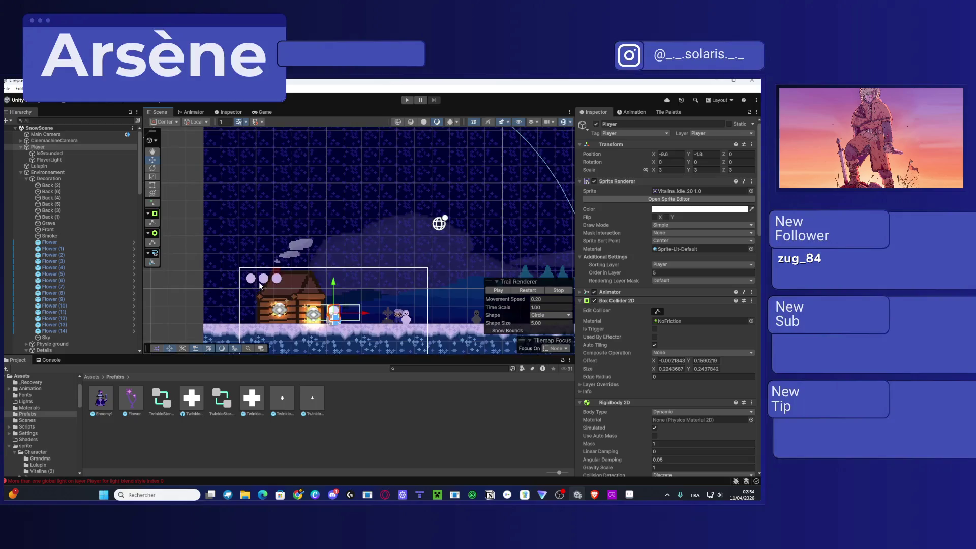
pyautogui.scroll(3, 288, 272)
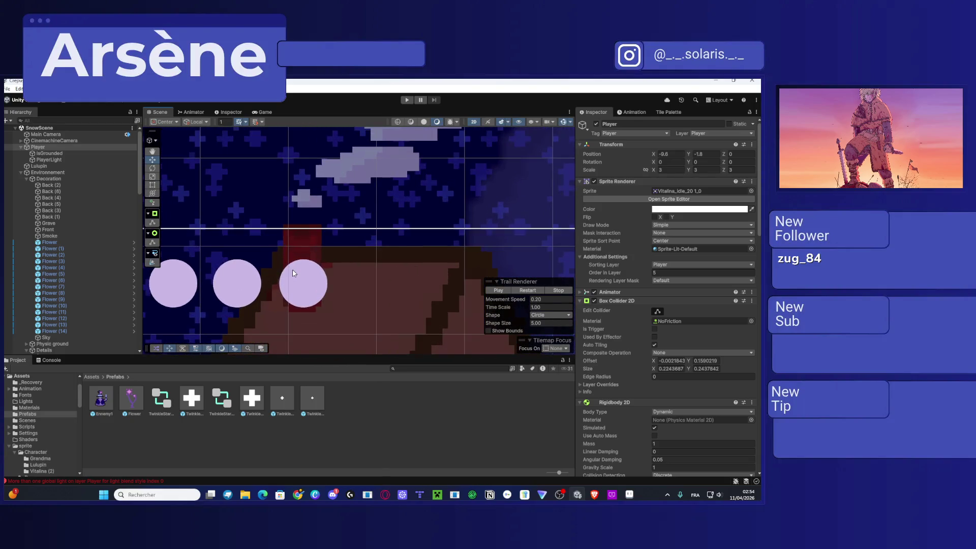
pyautogui.scroll(-10, 82, 237)
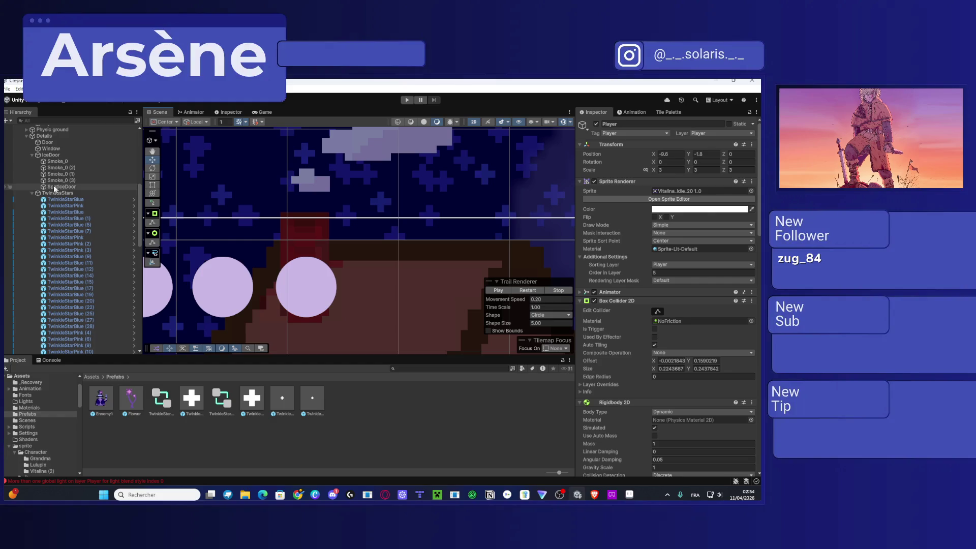
# Step: Duplicate WindowLight and rename the copy FireplaceLight
pyautogui.click(32, 193)
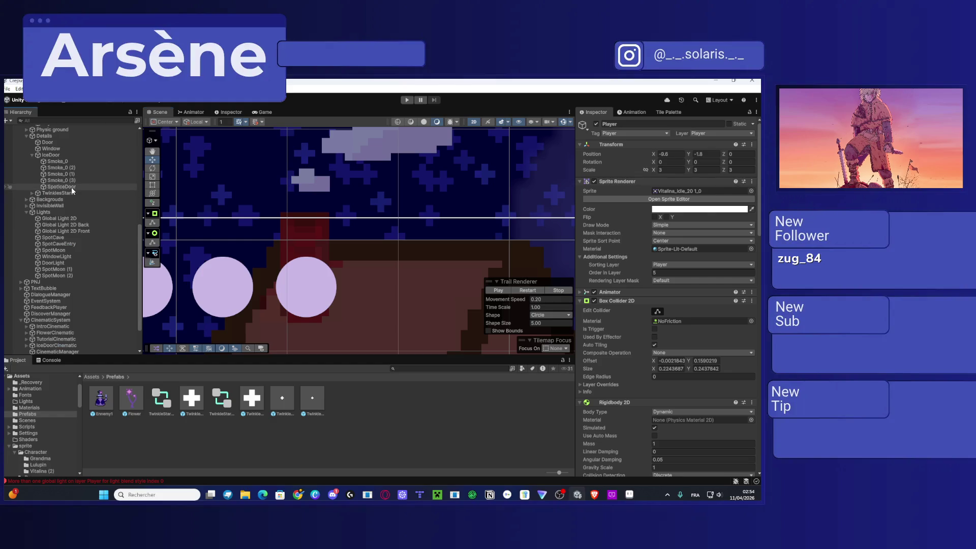
pyautogui.scroll(-1, 71, 187)
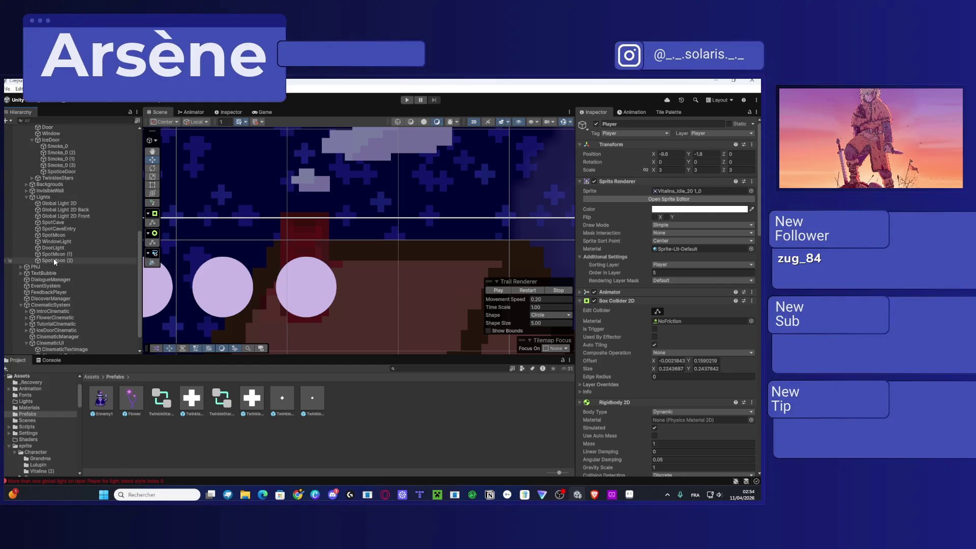
pyautogui.click(56, 242)
pyautogui.press('f')
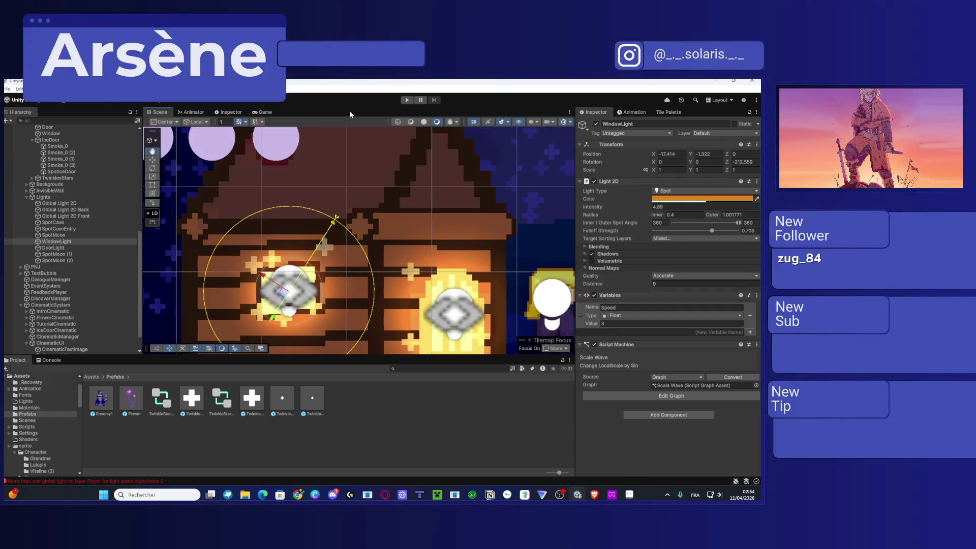
pyautogui.hotkey('ctrl', 'd')
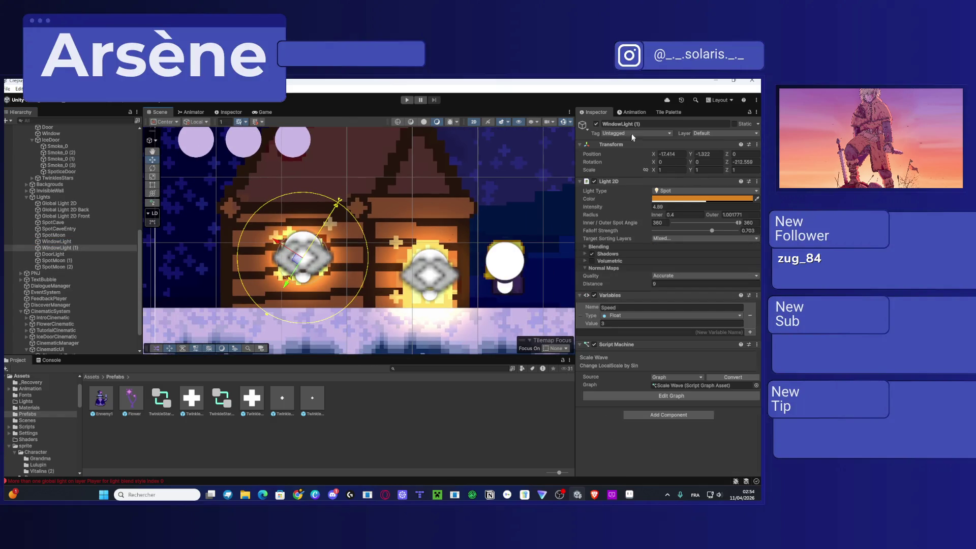
pyautogui.click(629, 125)
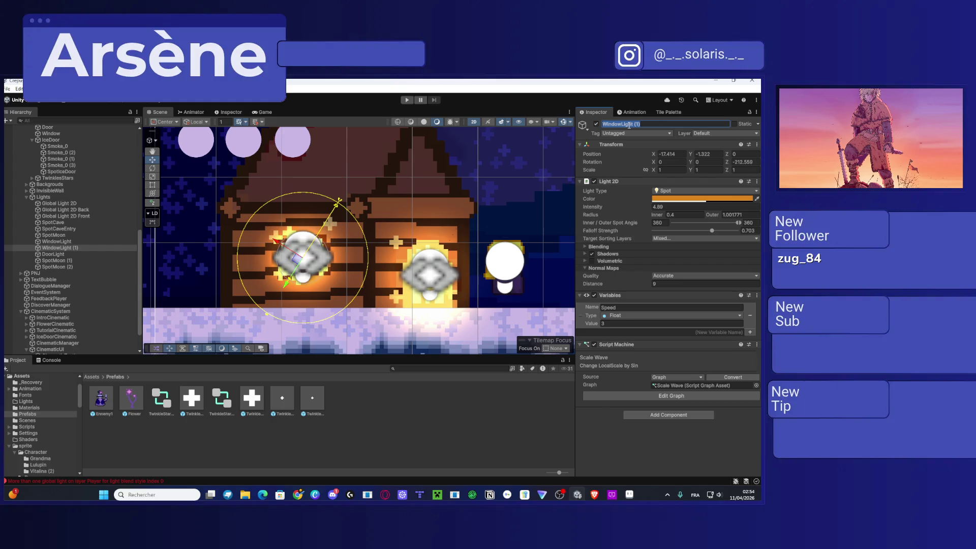
pyautogui.write('Firep')
pyautogui.write('laceLight')
pyautogui.press('Return')
# Step: Move FireplaceLight onto the chimney and narrow its spot cone to about 50°, aimed upward
pyautogui.moveTo(302, 259)
pyautogui.mouseDown()
pyautogui.moveTo(299, 173)
pyautogui.moveTo(295, 305)
pyautogui.moveTo(281, 216)
pyautogui.mouseUp()
pyautogui.scroll(5, 280, 213)
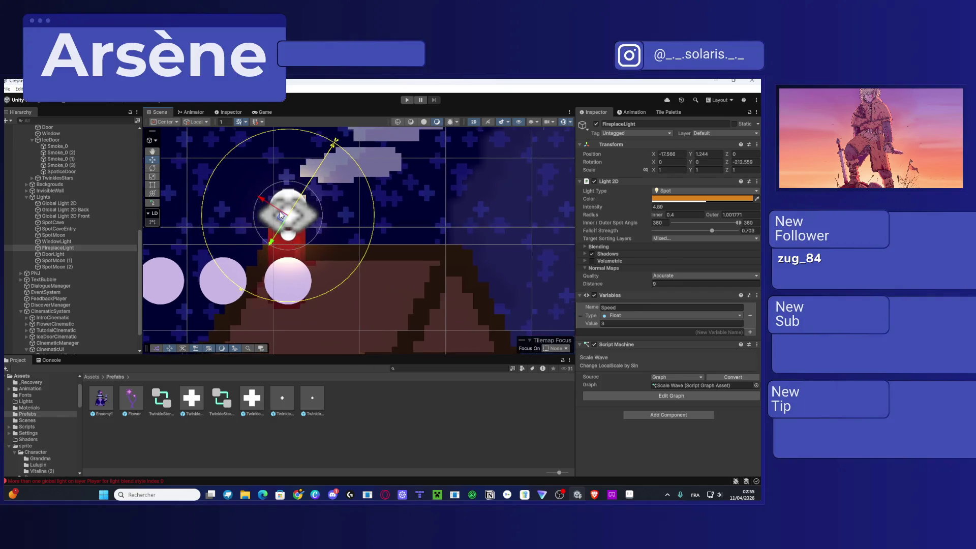
pyautogui.scroll(2, 280, 213)
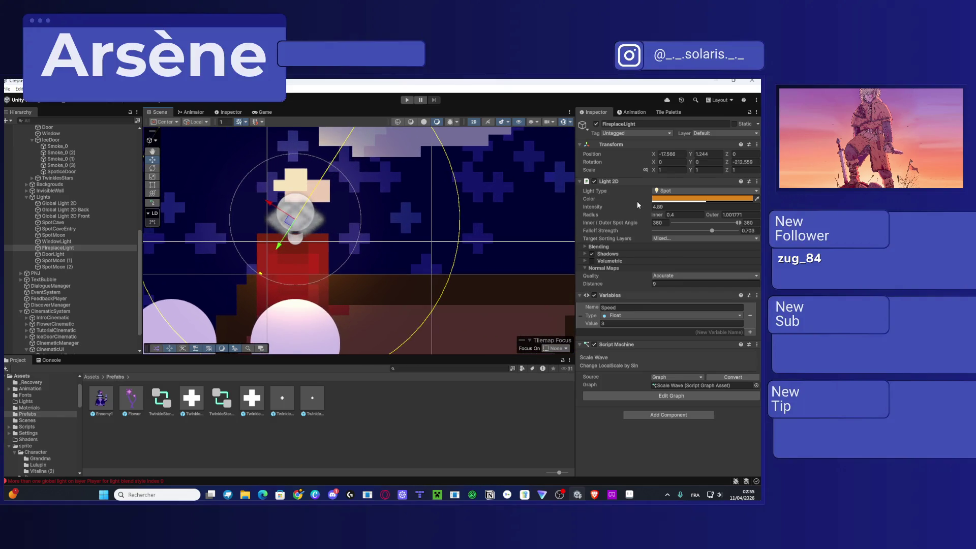
pyautogui.scroll(3, 295, 222)
pyautogui.moveTo(293, 219); pyautogui.dragTo(295, 223)
pyautogui.scroll(-5, 295, 222)
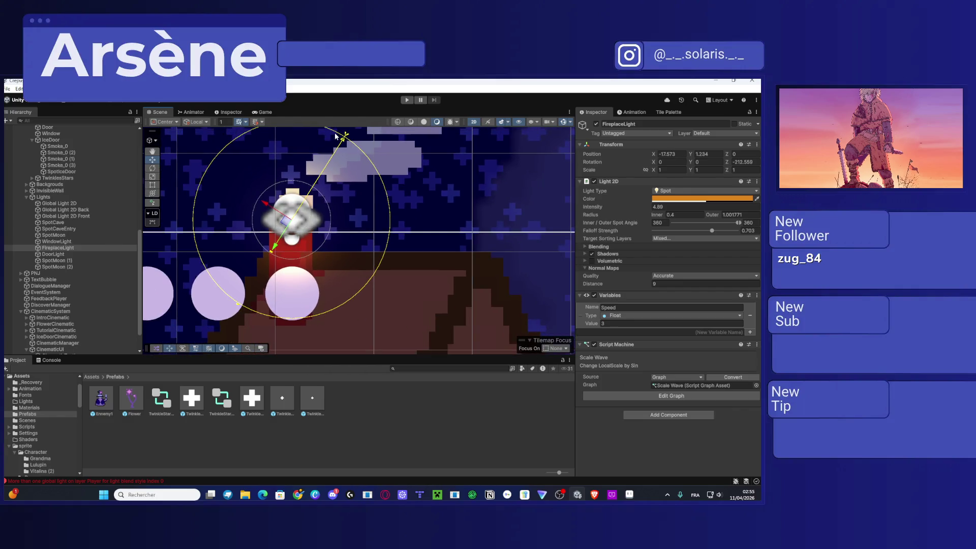
pyautogui.moveTo(345, 136)
pyautogui.mouseDown()
pyautogui.moveTo(367, 180)
pyautogui.moveTo(367, 288)
pyautogui.moveTo(274, 346)
pyautogui.moveTo(251, 322)
pyautogui.moveTo(219, 214)
pyautogui.moveTo(257, 136)
pyautogui.moveTo(291, 127)
pyautogui.moveTo(294, 217)
pyautogui.mouseUp()
# Step: Set FireplaceLight's colour to red-orange CB3700 and intensity 5.21, then preview in Game view
pyautogui.click(695, 199)
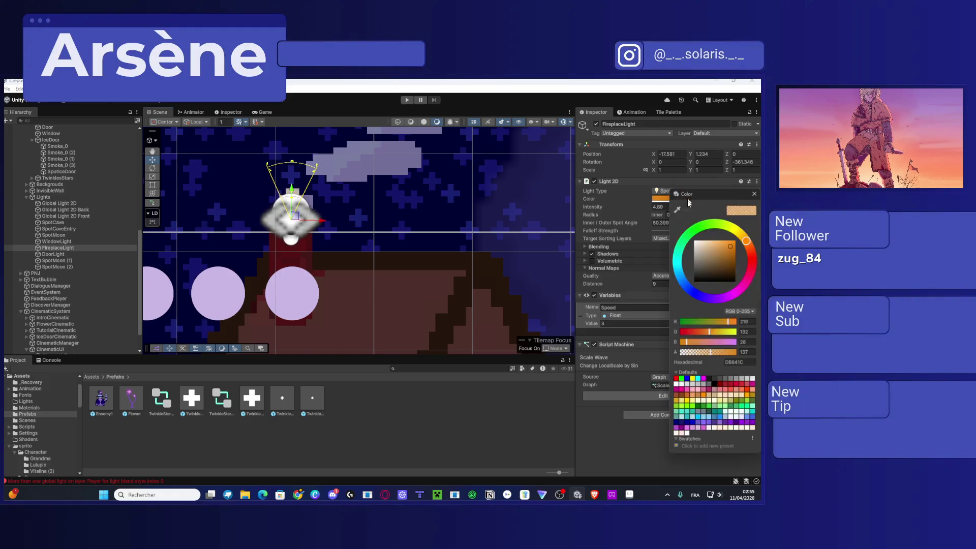
pyautogui.moveTo(749, 251)
pyautogui.mouseDown()
pyautogui.moveTo(734, 259)
pyautogui.moveTo(751, 249)
pyautogui.mouseUp()
pyautogui.click(733, 258)
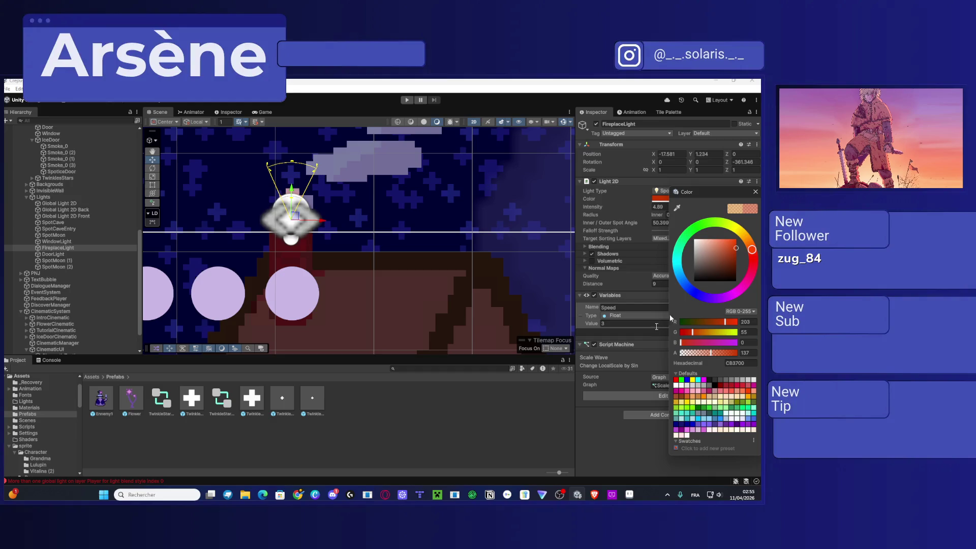
pyautogui.click(597, 209)
pyautogui.moveTo(598, 209); pyautogui.dragTo(594, 211)
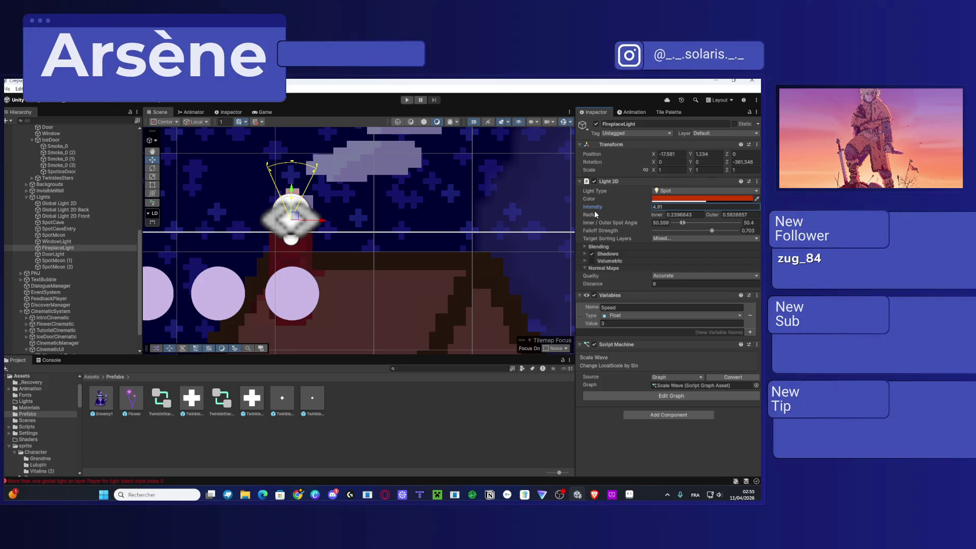
pyautogui.click(264, 112)
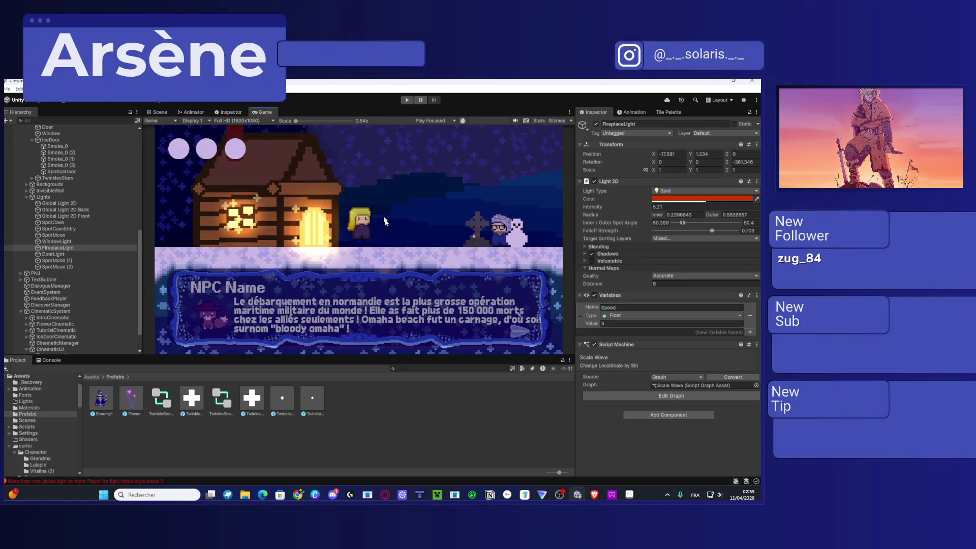
# Step: Select the Player and raise it slightly higher in the level
pyautogui.click(168, 113)
pyautogui.scroll(-5, 344, 238)
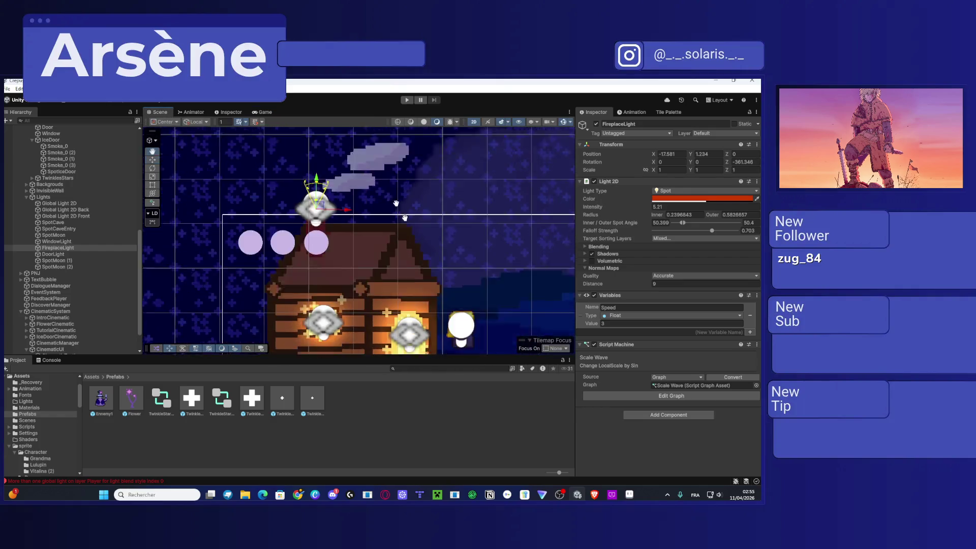
pyautogui.click(409, 260)
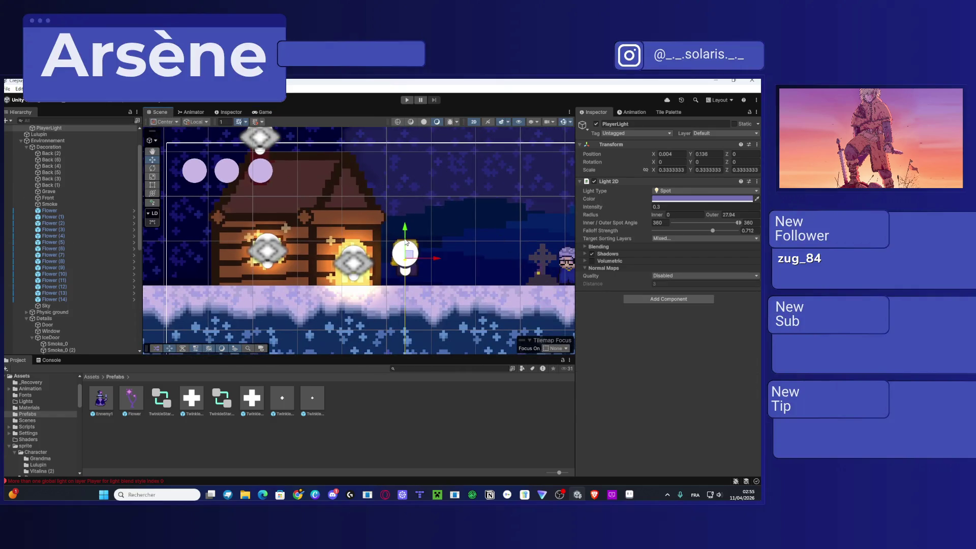
pyautogui.scroll(2, 71, 204)
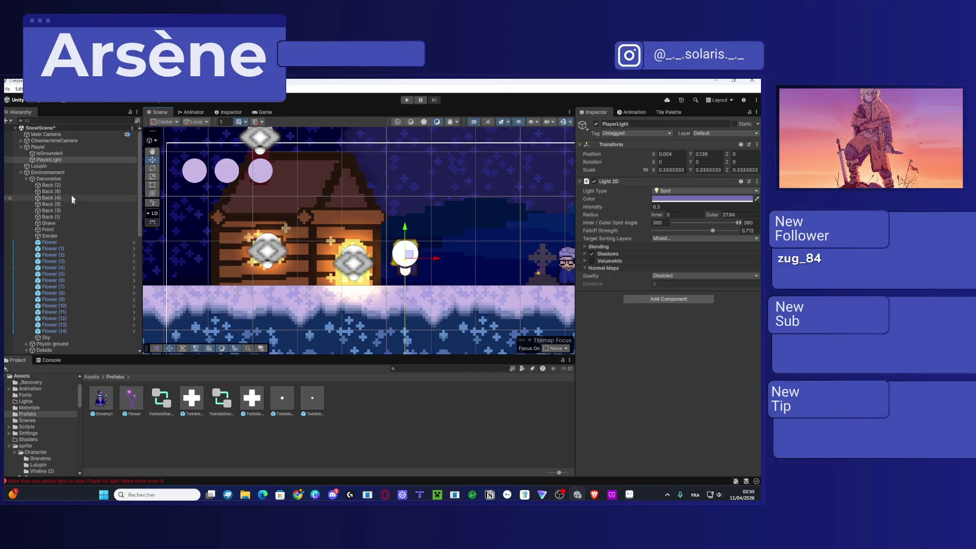
pyautogui.click(50, 147)
pyautogui.moveTo(406, 231); pyautogui.dragTo(407, 174)
# Step: Select FireplaceLight, dock the Game view beside the Scene view, and zoom in on the chimney
pyautogui.click(252, 111)
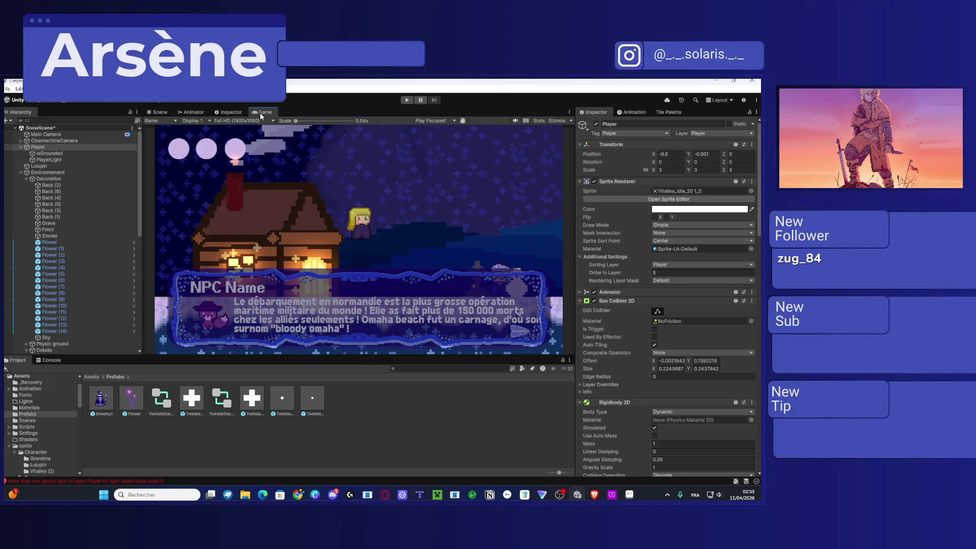
pyautogui.click(159, 113)
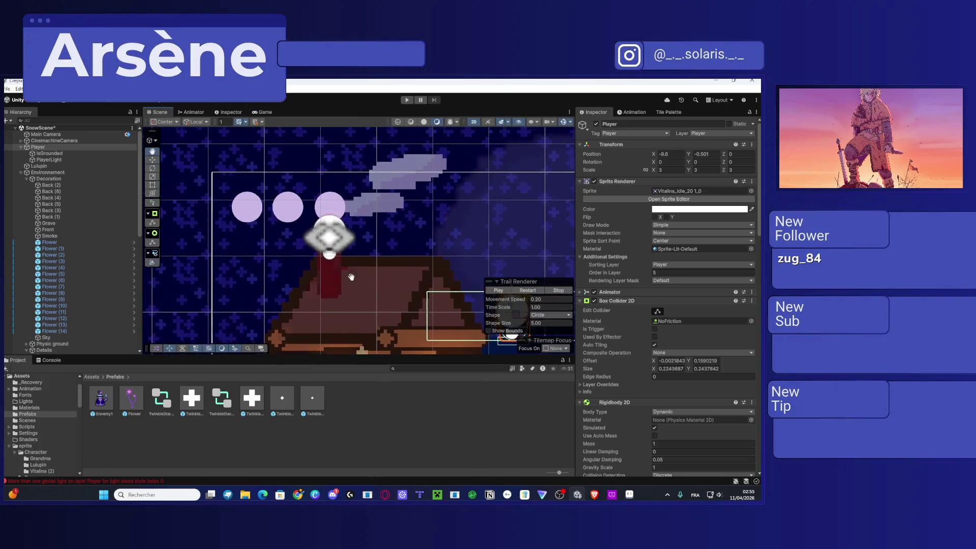
pyautogui.scroll(3, 276, 166)
pyautogui.click(345, 239)
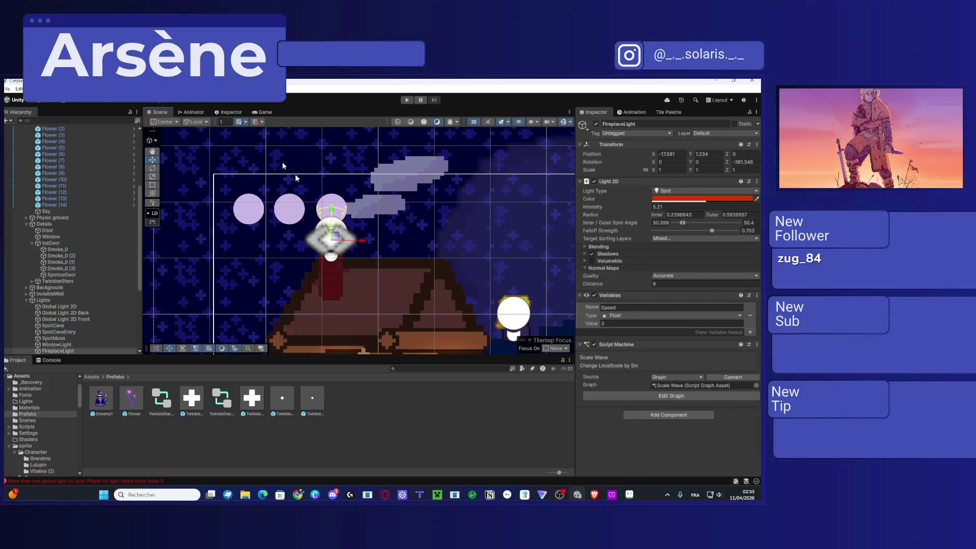
pyautogui.moveTo(262, 112); pyautogui.dragTo(512, 178)
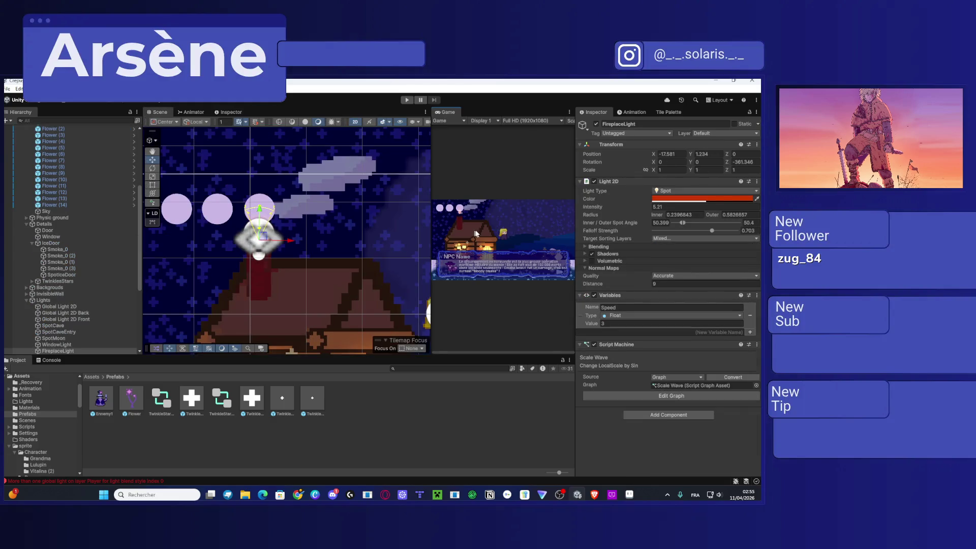
pyautogui.scroll(5, 465, 204)
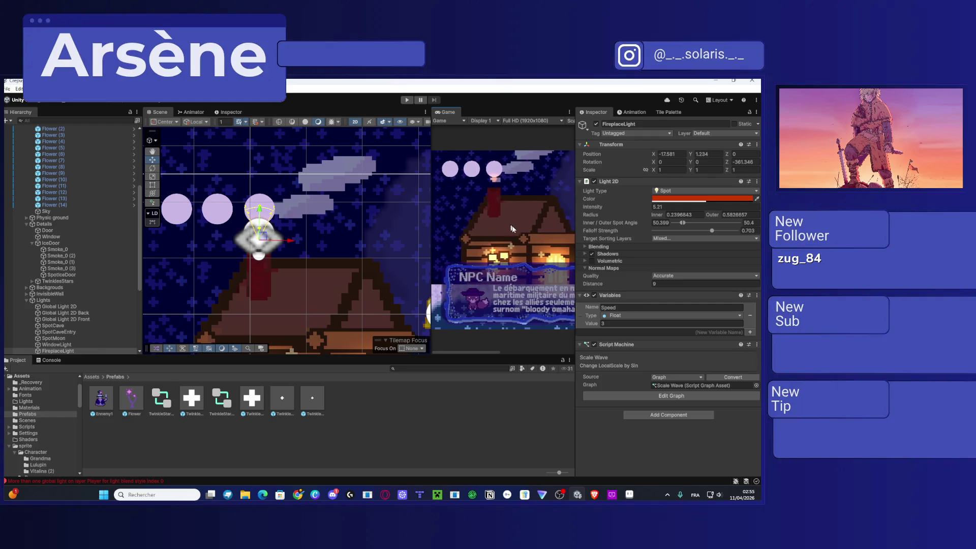
pyautogui.scroll(4, 493, 171)
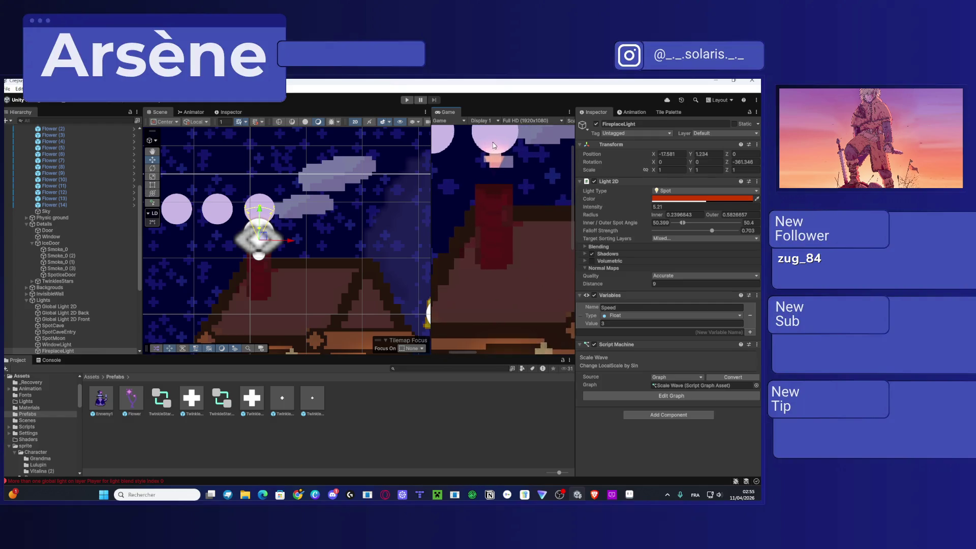
# Step: Lower FireplaceLight over the chimney and widen its spot angle and outer radius
pyautogui.moveTo(264, 212); pyautogui.dragTo(318, 236)
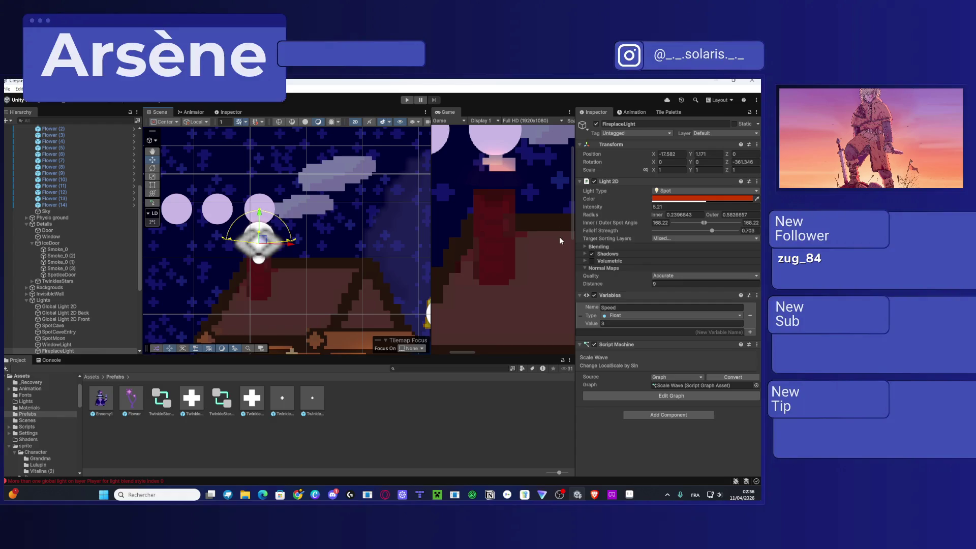
pyautogui.moveTo(296, 240)
pyautogui.mouseDown()
pyautogui.moveTo(274, 213)
pyautogui.moveTo(294, 234)
pyautogui.moveTo(294, 262)
pyautogui.mouseUp()
pyautogui.moveTo(260, 210)
pyautogui.mouseDown()
pyautogui.moveTo(272, 178)
pyautogui.moveTo(263, 171)
pyautogui.mouseUp()
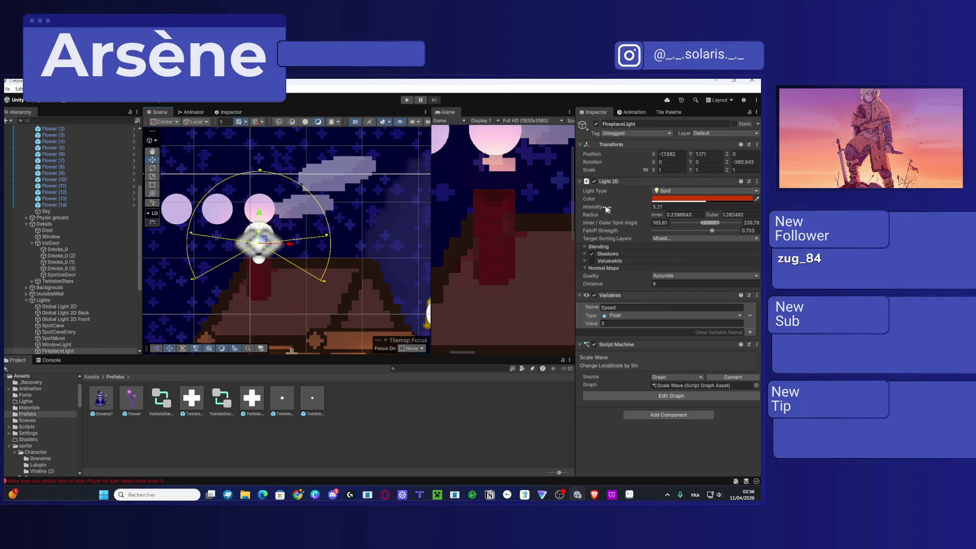
# Step: Set FireplaceLight's intensity to 2.38 and dock the Game view back beside Scene's tab
pyautogui.moveTo(604, 209); pyautogui.dragTo(583, 210)
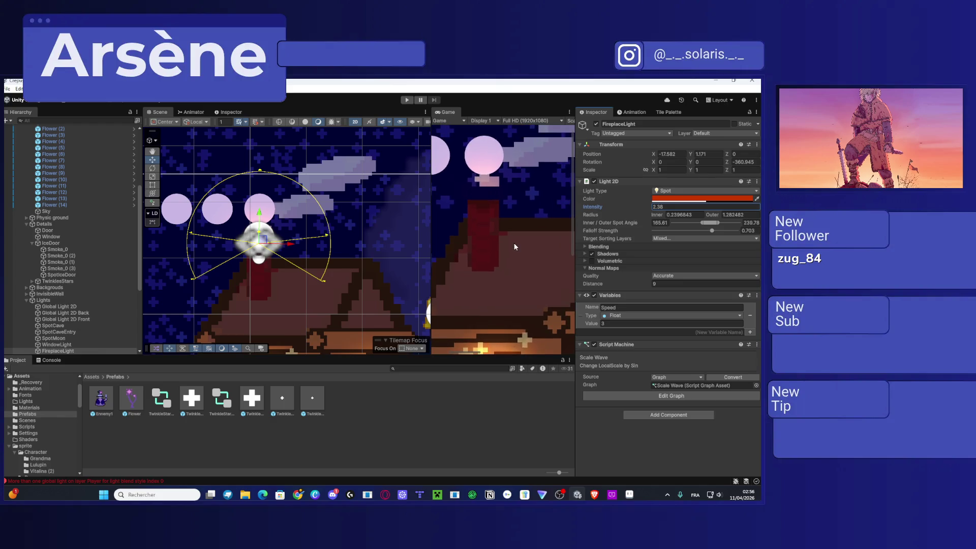
pyautogui.click(513, 246)
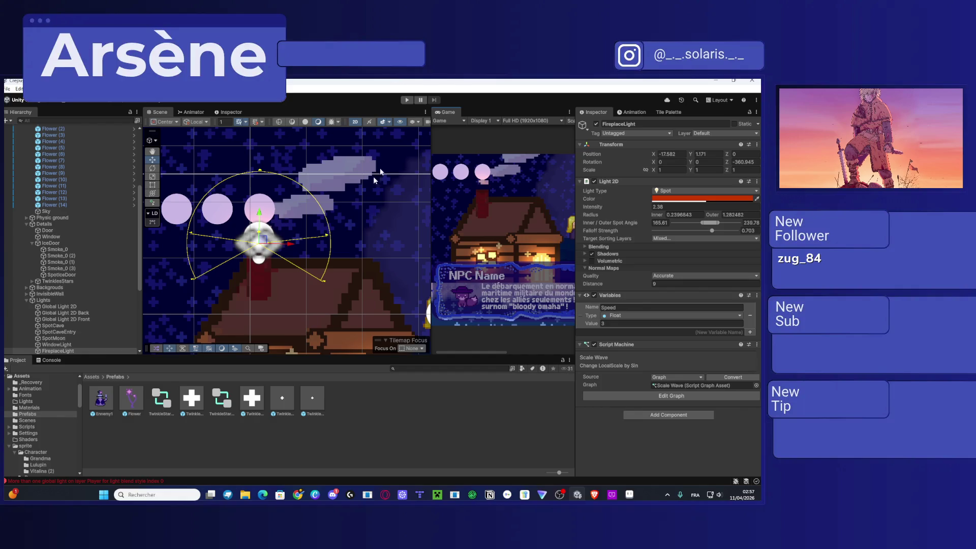
pyautogui.moveTo(445, 113)
pyautogui.mouseDown()
pyautogui.moveTo(294, 122)
pyautogui.moveTo(279, 108)
pyautogui.mouseUp()
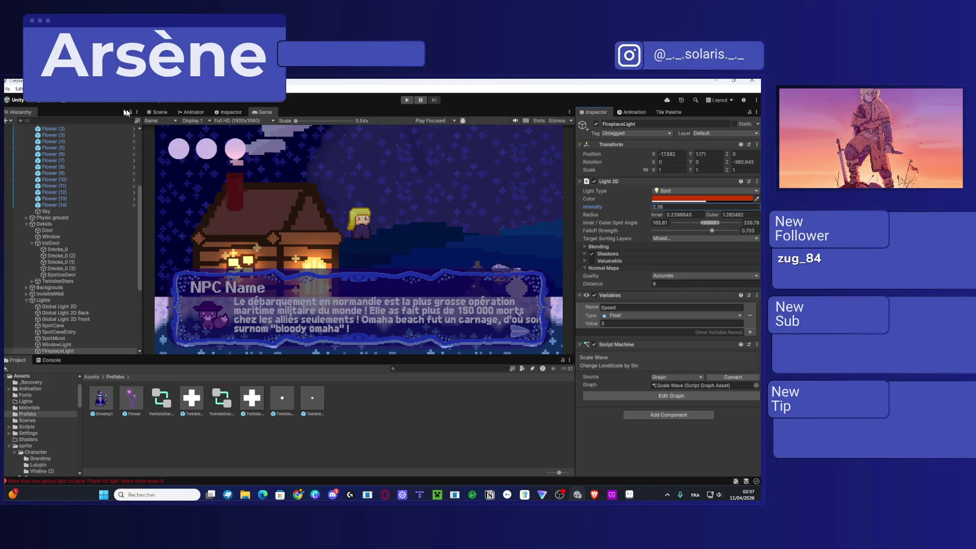
# Step: Return to the Scene view, then zoom out and pan to frame the level and starry hillside
pyautogui.click(155, 112)
pyautogui.scroll(-3, 409, 243)
pyautogui.scroll(-5, 399, 264)
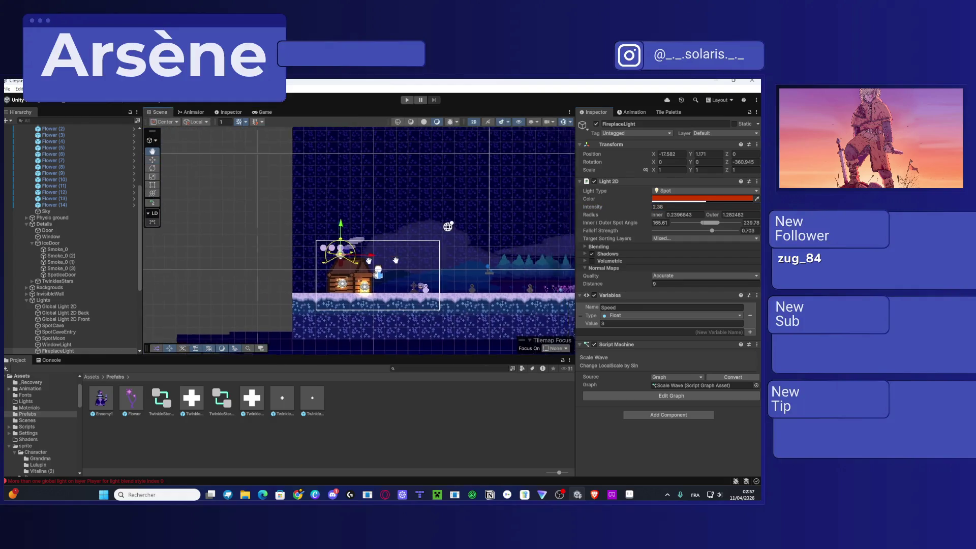
pyautogui.moveTo(513, 233); pyautogui.dragTo(343, 258)
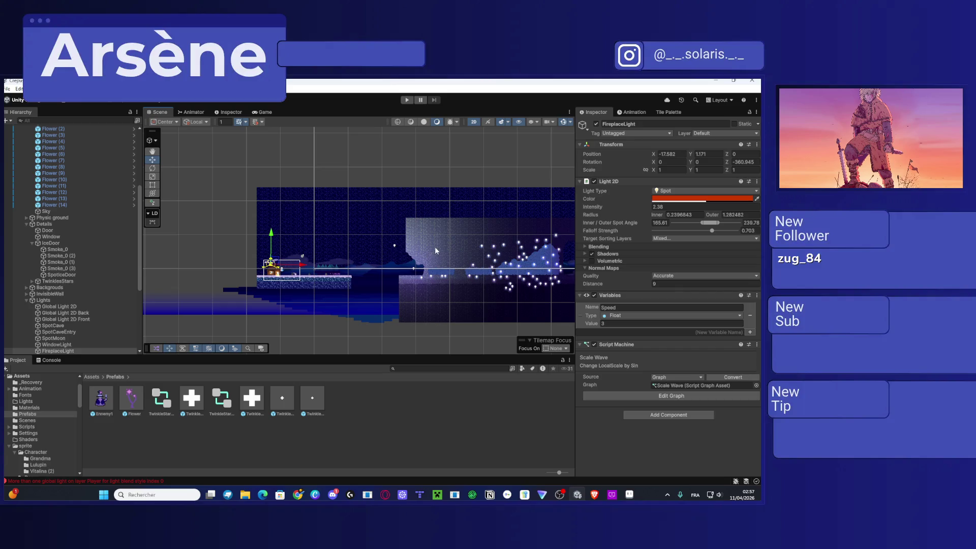
pyautogui.moveTo(434, 246)
pyautogui.mouseDown()
pyautogui.moveTo(356, 233)
pyautogui.moveTo(438, 232)
pyautogui.moveTo(306, 231)
pyautogui.moveTo(523, 240)
pyautogui.moveTo(315, 214)
pyautogui.moveTo(363, 230)
pyautogui.moveTo(513, 213)
pyautogui.mouseUp()
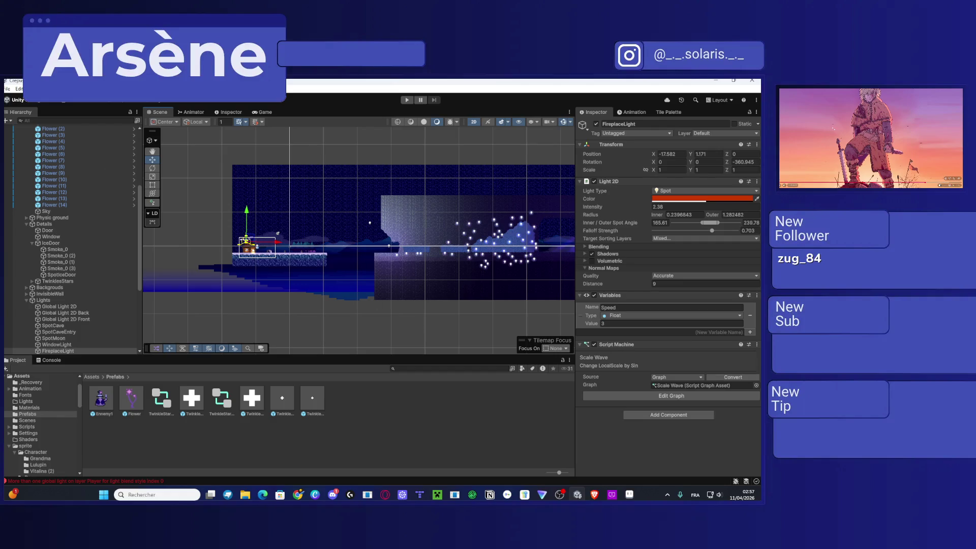
# Step: Select Flower (1) through Flower (14) and parent them under the first Flower
pyautogui.click(257, 206)
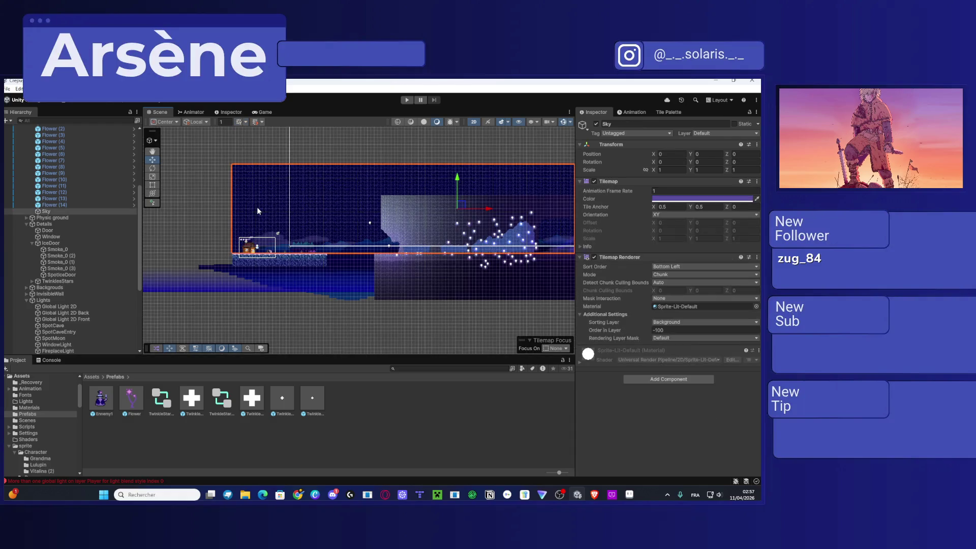
pyautogui.click(209, 203)
pyautogui.scroll(-10, 83, 197)
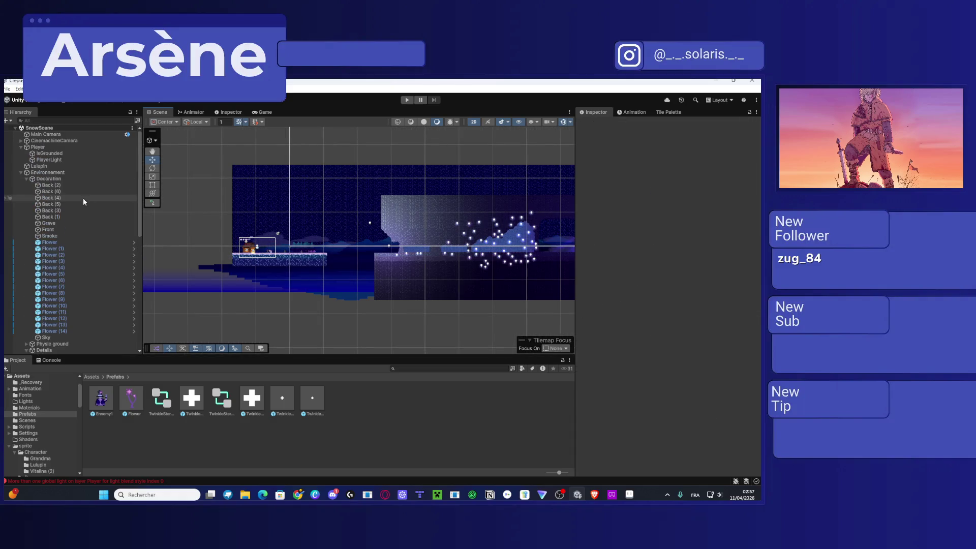
pyautogui.scroll(10, 81, 197)
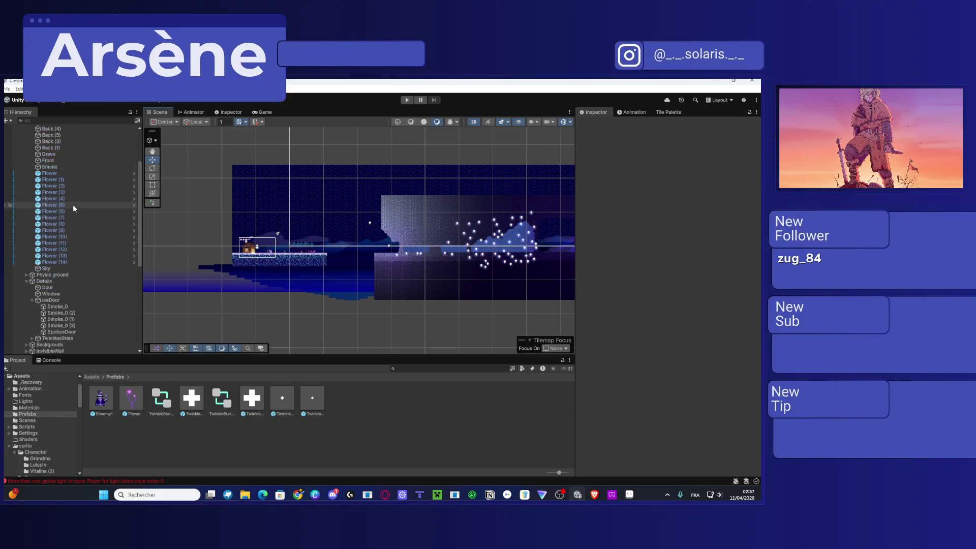
pyautogui.click(53, 198)
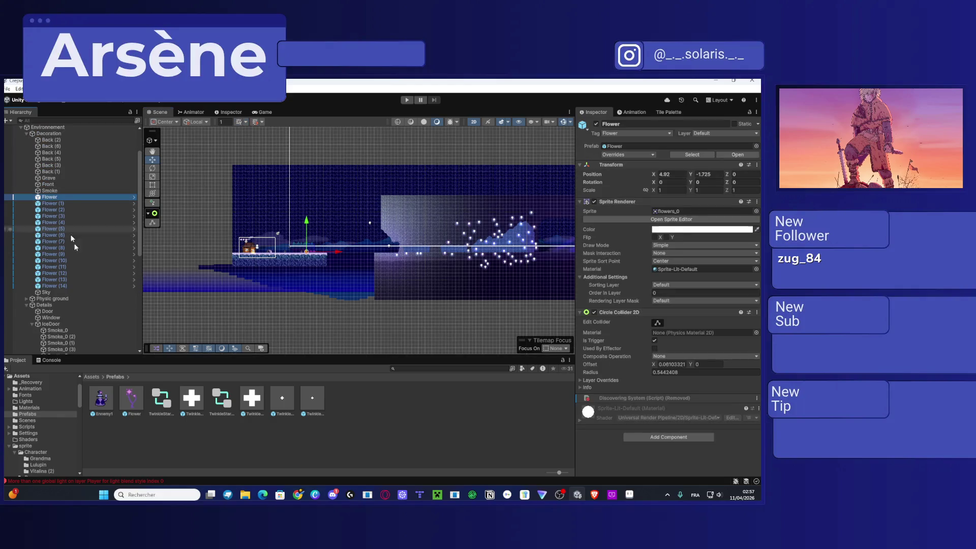
pyautogui.keyDown('shift'); pyautogui.click(64, 286); pyautogui.keyUp('shift')
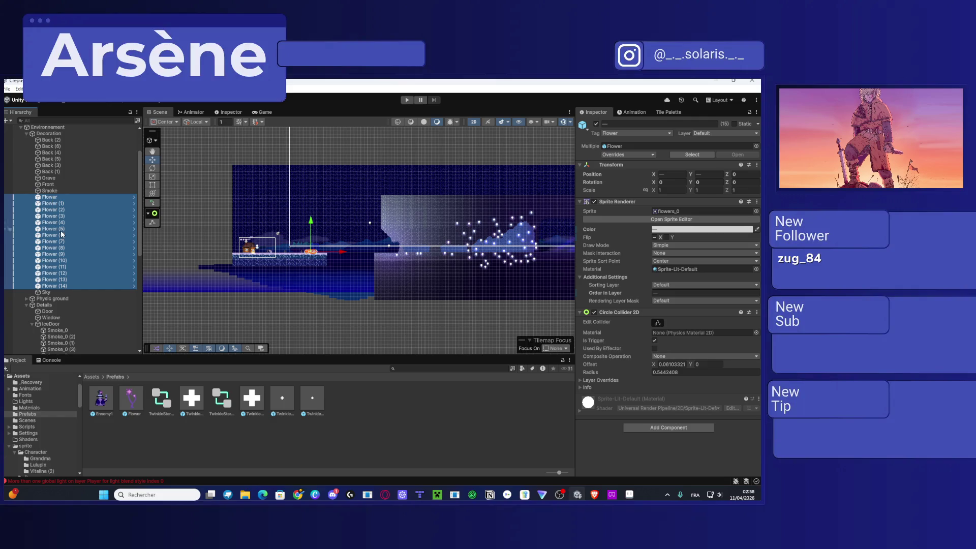
pyautogui.click(53, 204)
pyautogui.keyDown('shift'); pyautogui.click(61, 286); pyautogui.keyUp('shift')
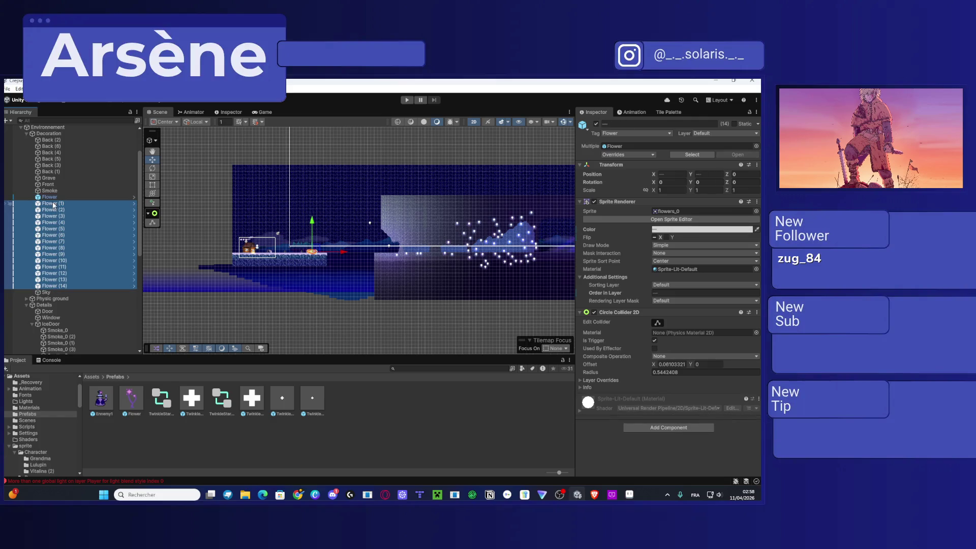
pyautogui.moveTo(57, 200); pyautogui.dragTo(58, 198)
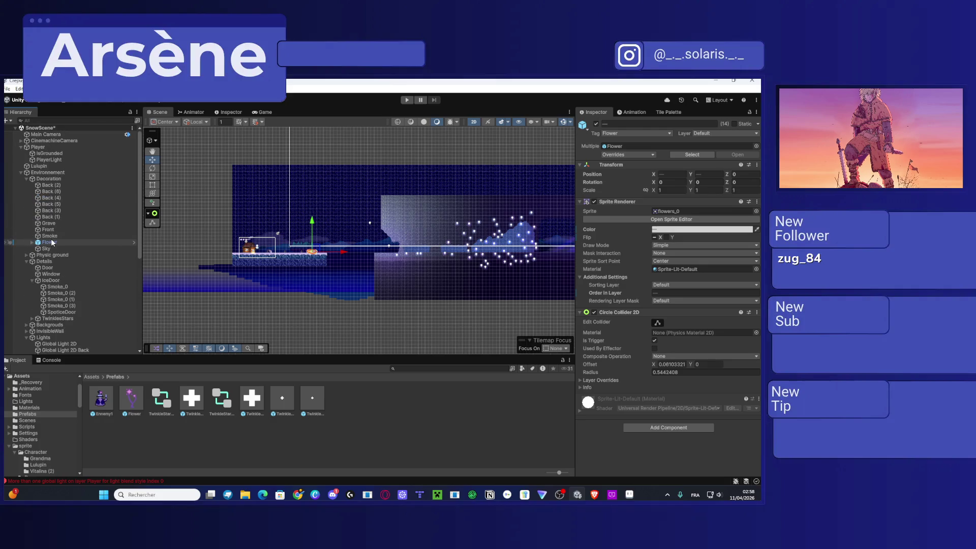
# Step: Collapse the Environnement, Player and CinematicUI groups in the Hierarchy
pyautogui.scroll(2, 56, 224)
pyautogui.click(21, 172)
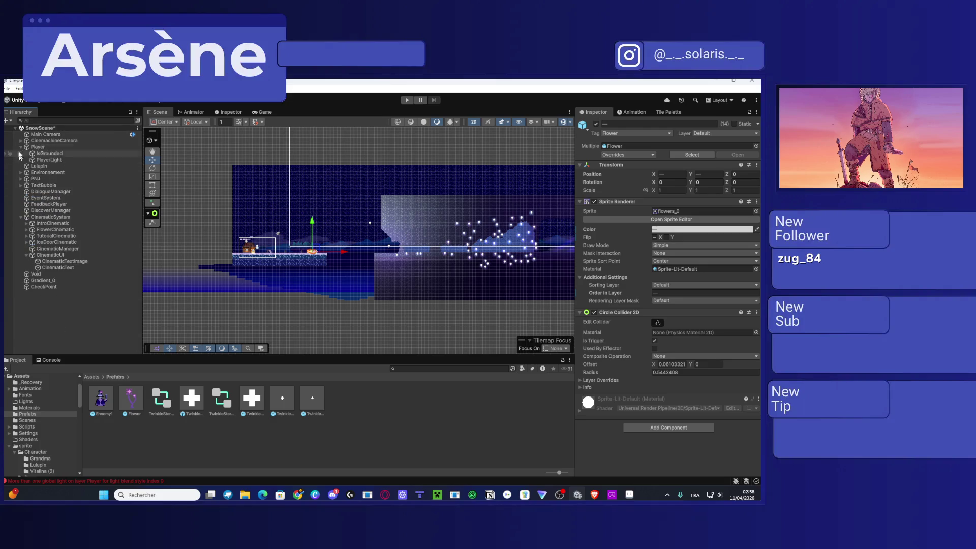
pyautogui.click(21, 146)
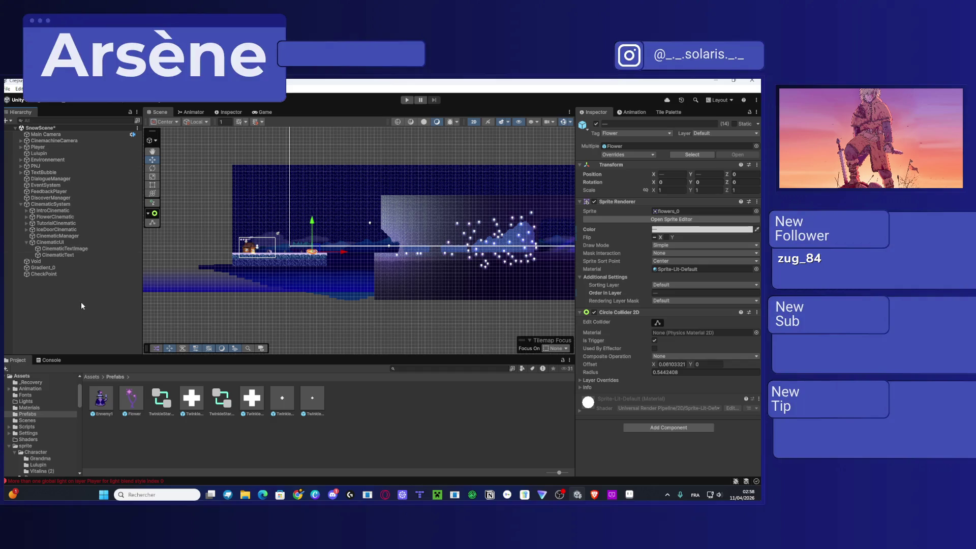
pyautogui.click(27, 242)
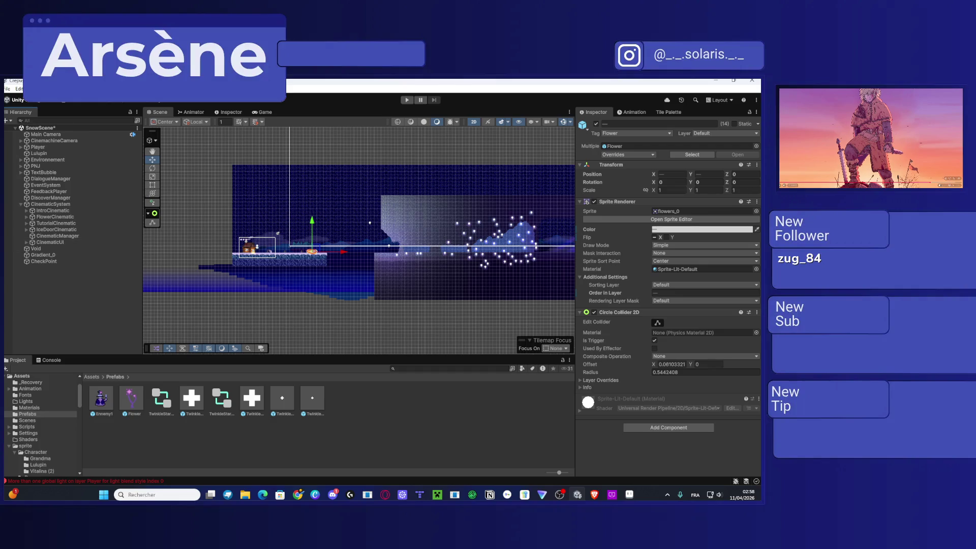